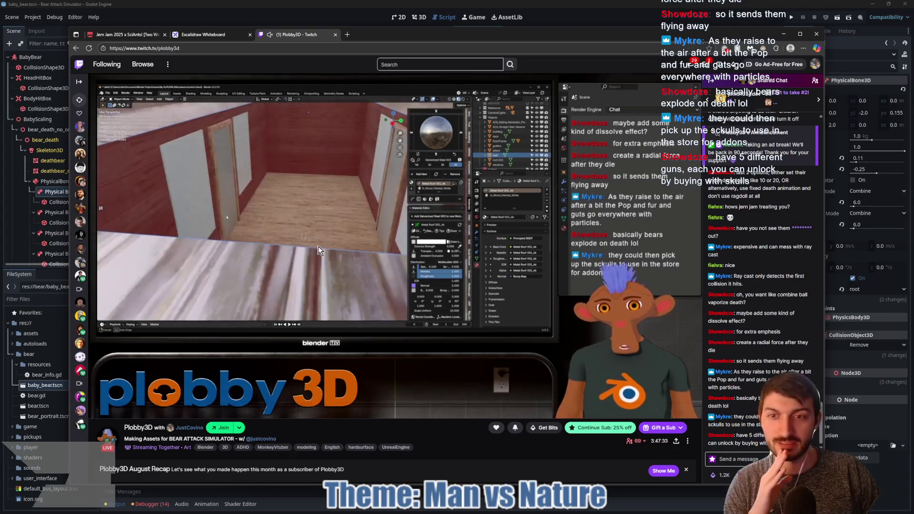
- Bring the Godot editor showing bear.gd in front of the Twitch browser
mouse_move(314, 250)
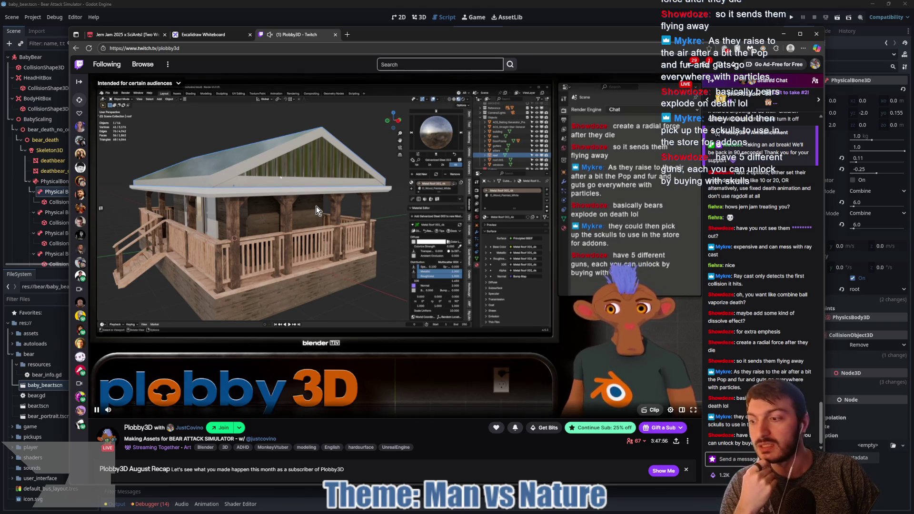
click(590, 16)
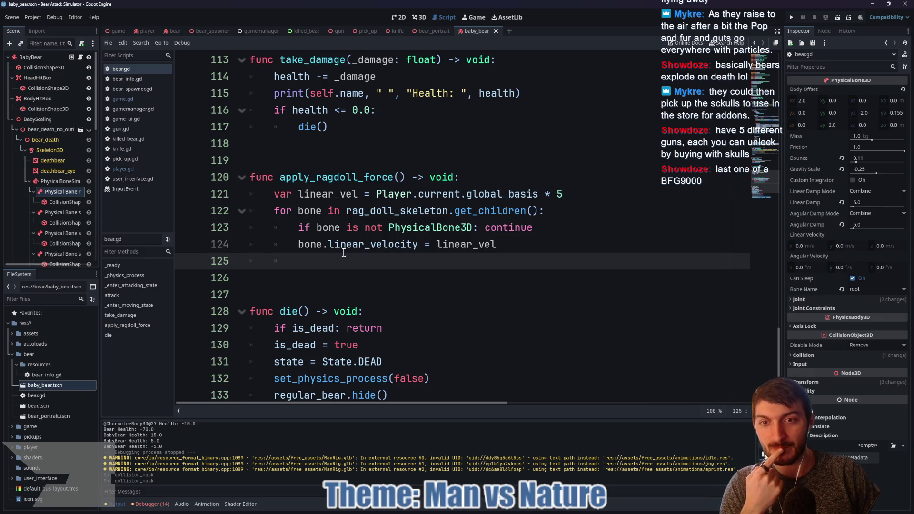
- Scroll bear.gd down to the physical_bones_start_simulation() line in die()
click(510, 243)
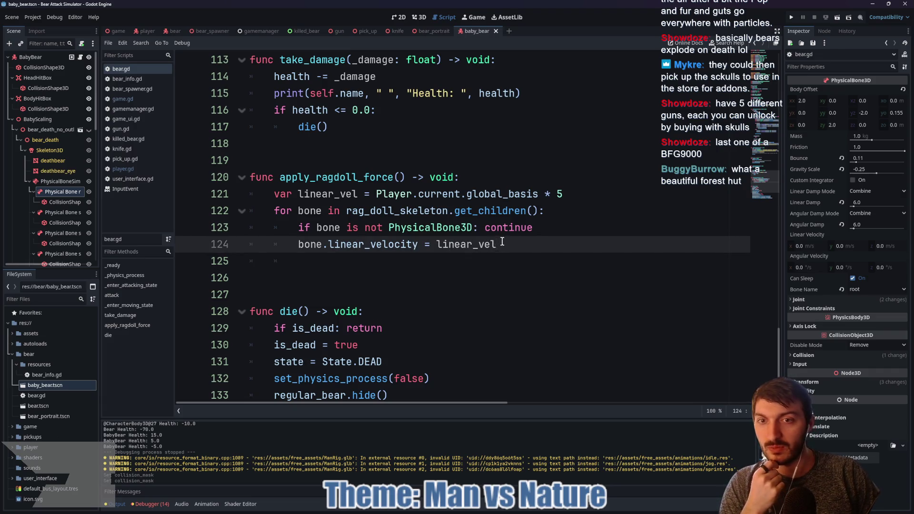
scroll(413, 239, down, 2)
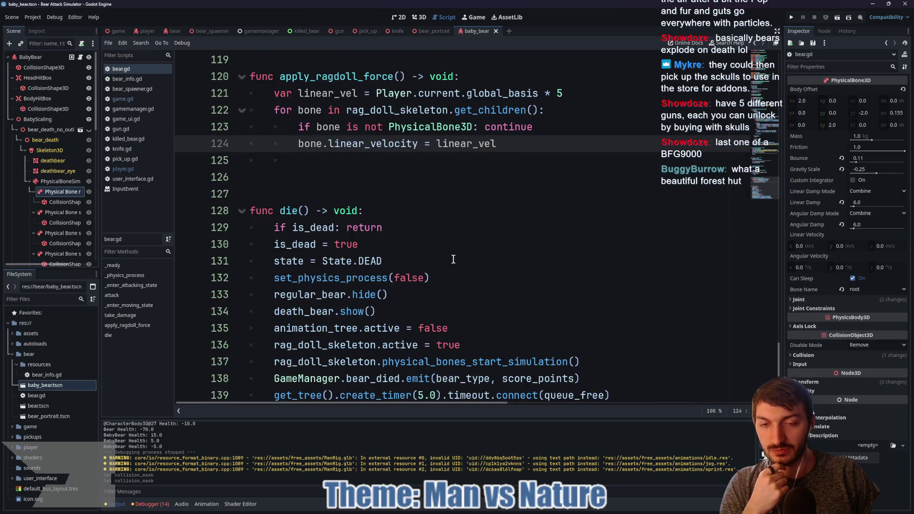
scroll(453, 259, down, 1)
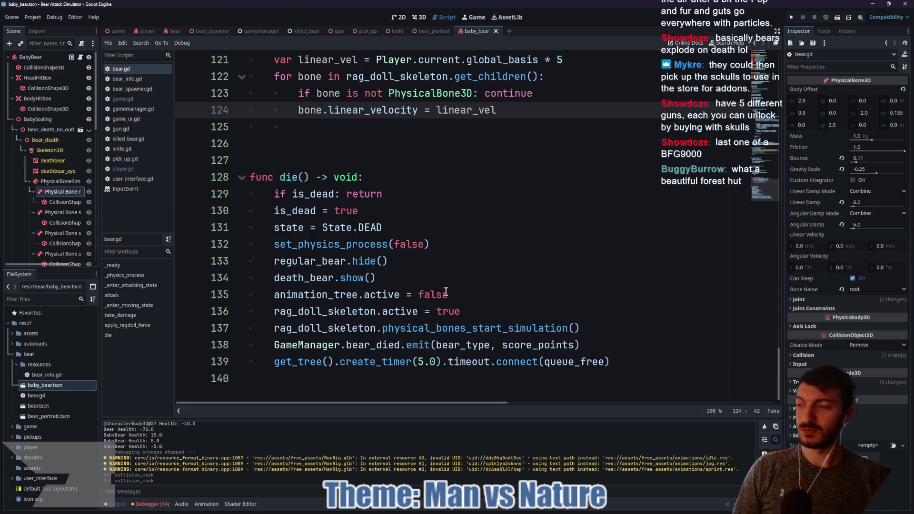
click(426, 281)
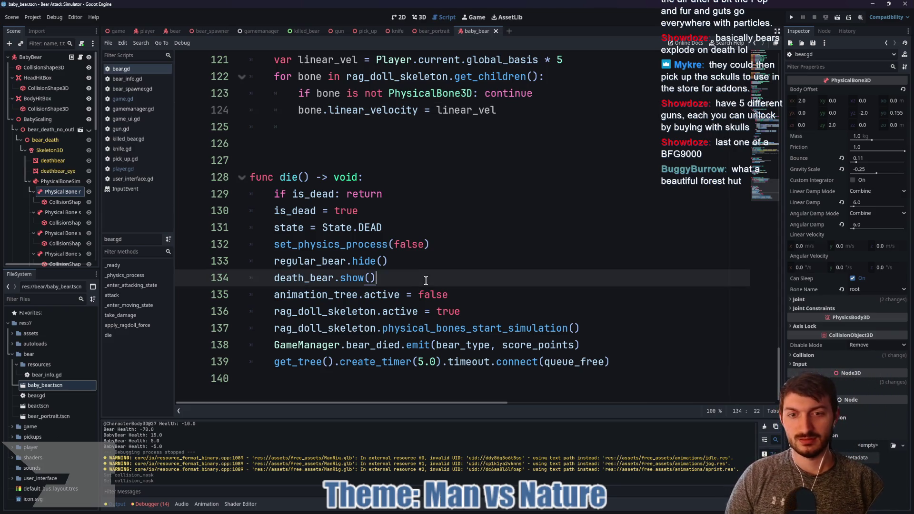
click(472, 293)
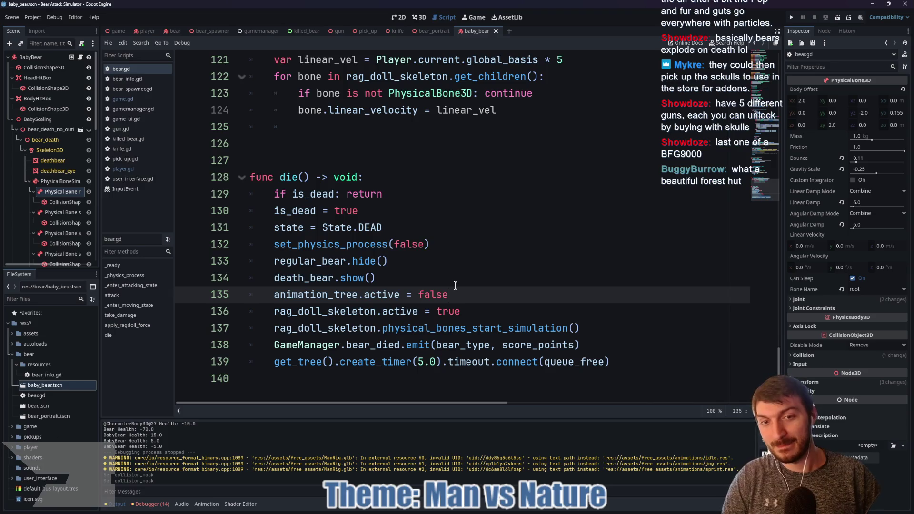
click(480, 309)
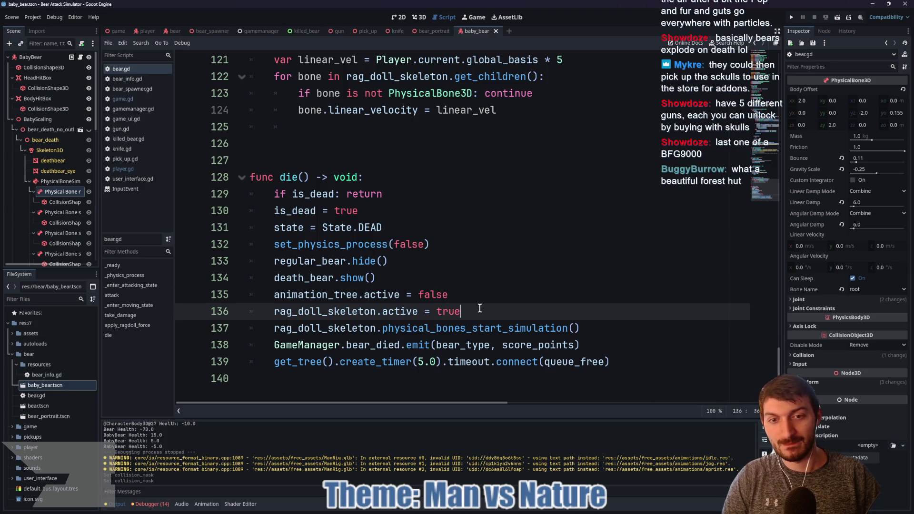
click(597, 324)
- Add an apply_ragdoll_force() call after it, save bear.gd, and run the game
key(Return)
text(app)
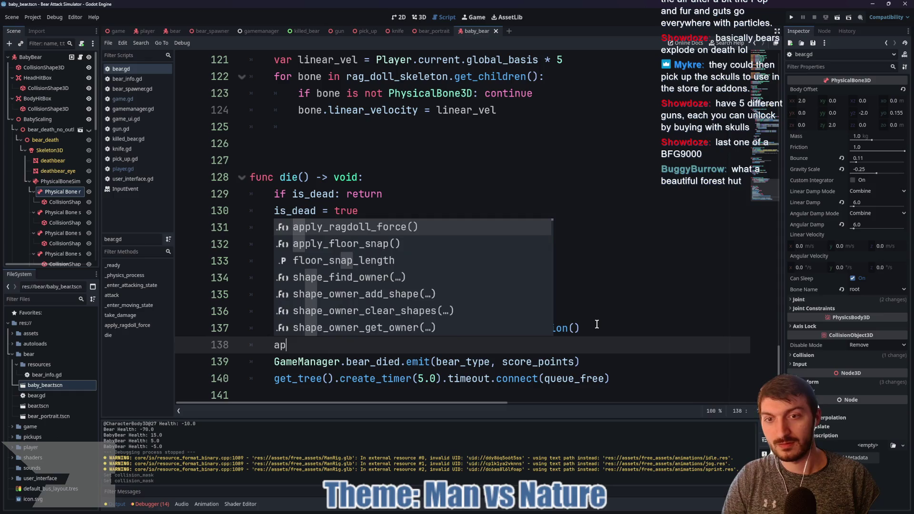
key(Return)
key(ctrl+s)
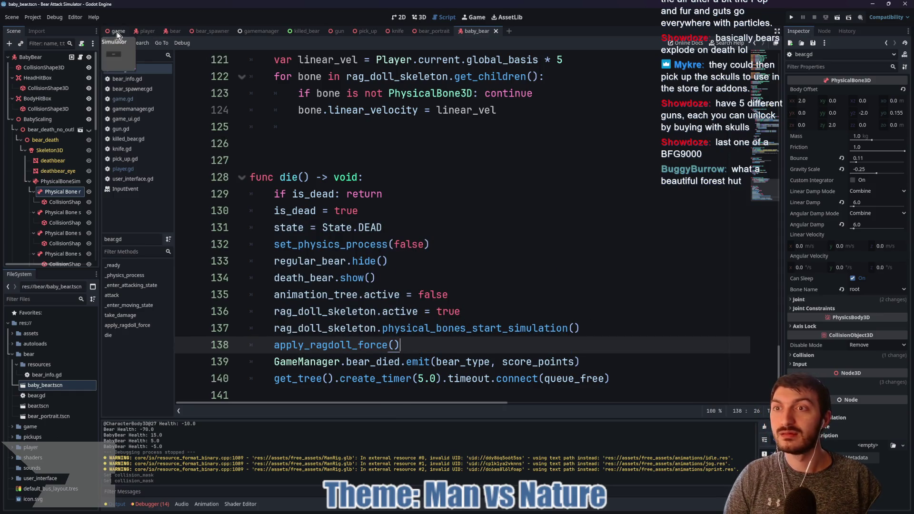
key(F5)
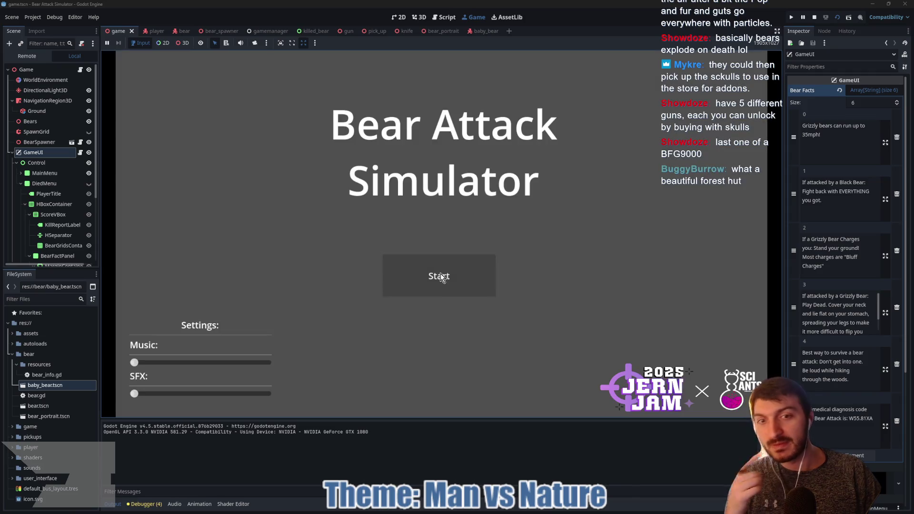
- Start a round and shoot the charging bear, triggering the line 124 linear_velocity error
click(441, 274)
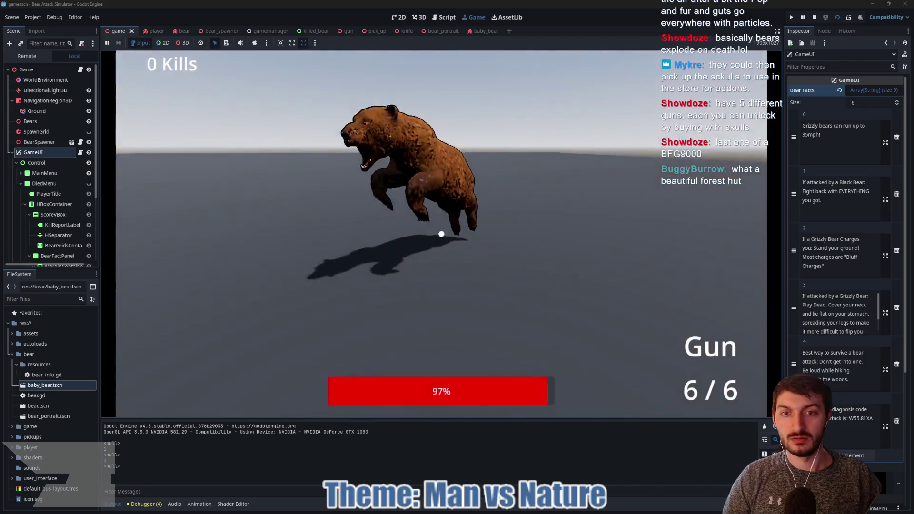
click(442, 234)
- Delete the stray s characters and stop the crashed game
text(sssssssss)
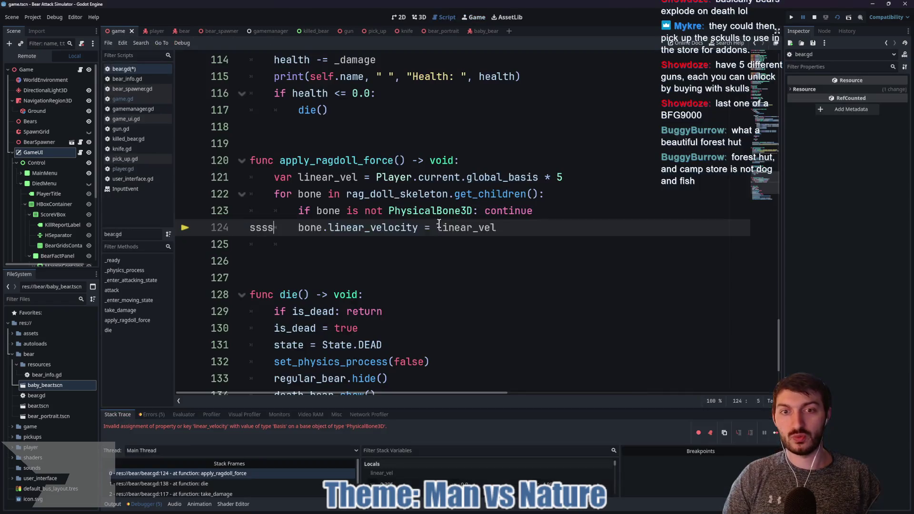
key(BackSpace)
key(BackSpace)
key(BackSpace)
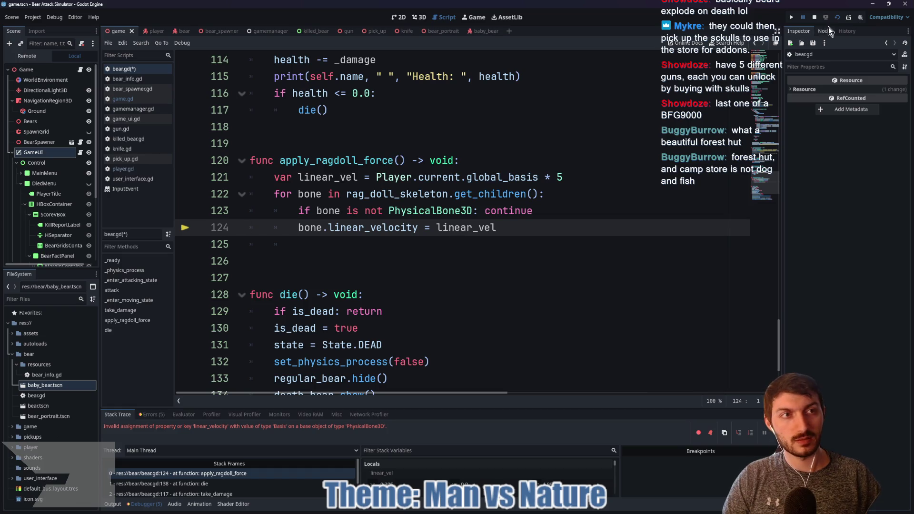
click(815, 17)
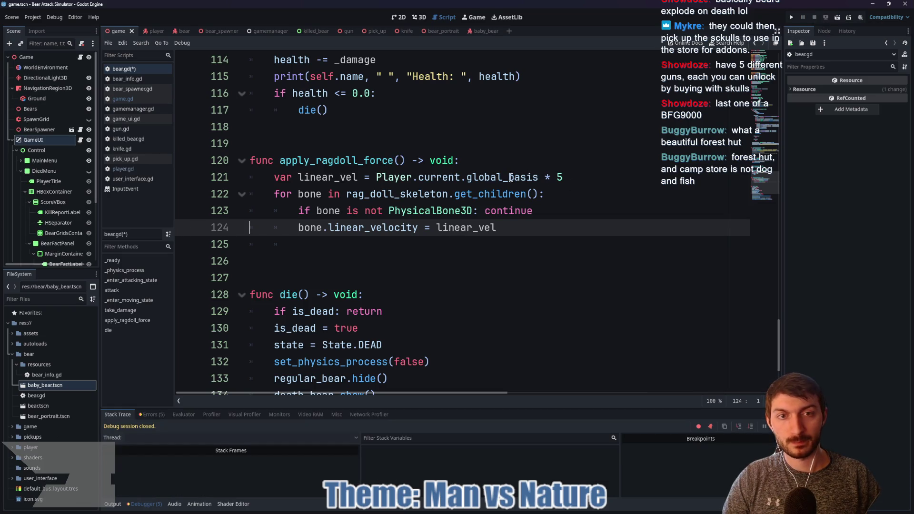
- Rework line 121 to wrap Player.current.global_basis in Vector3( ) and trim its end
click(375, 176)
text(Vector3()
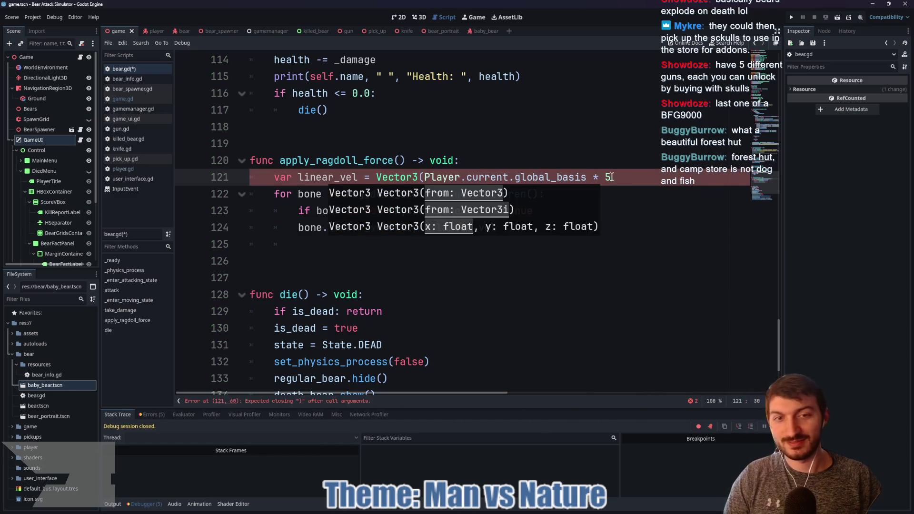
click(644, 175)
click(589, 177)
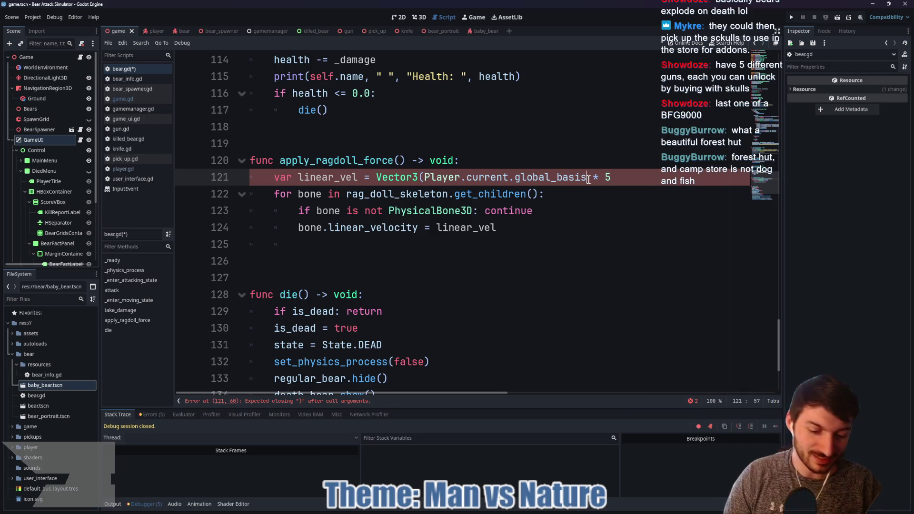
text())
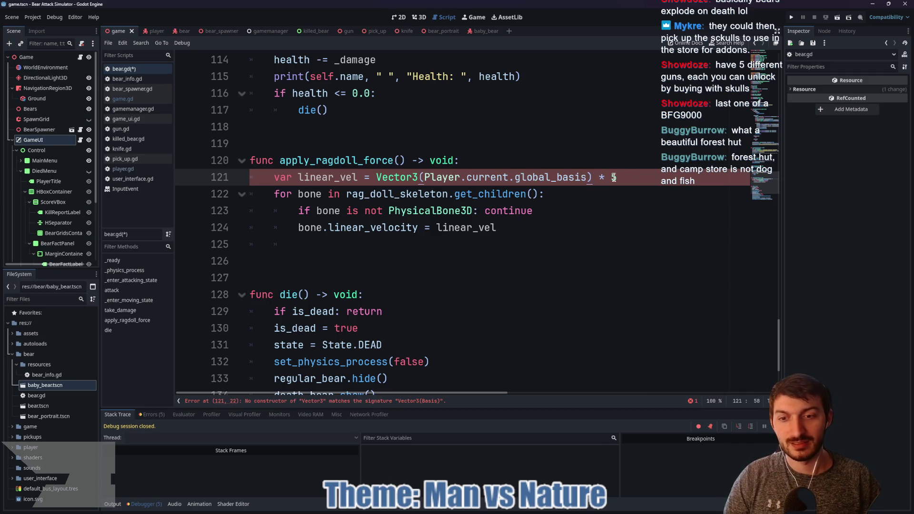
click(389, 176)
click(380, 179)
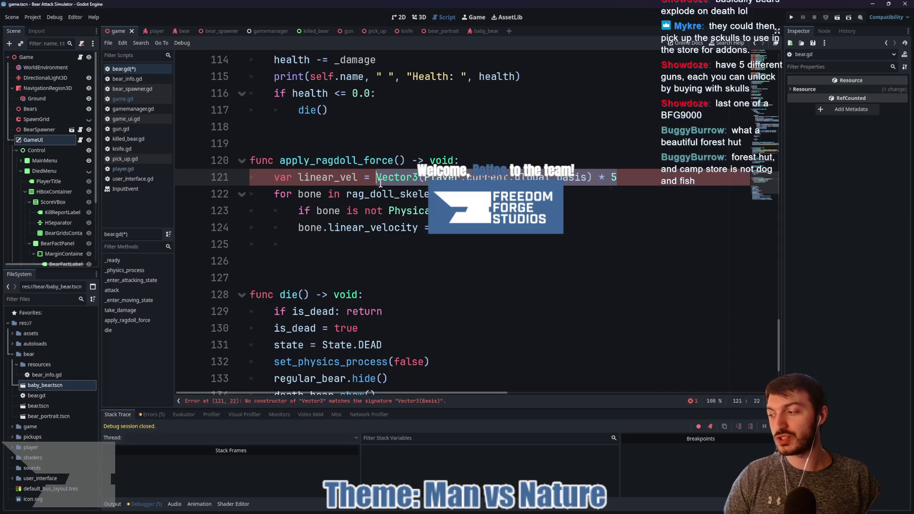
click(632, 173)
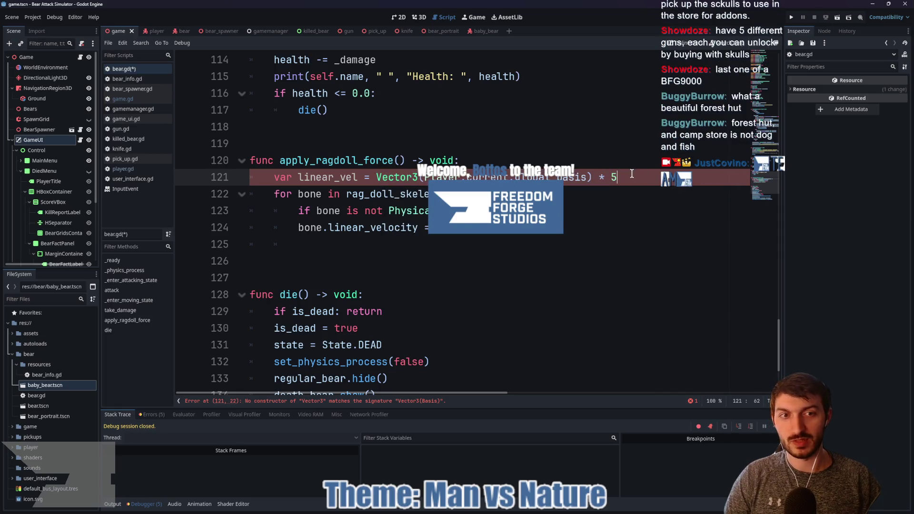
key(BackSpace)
key(BackSpace)
key(BackSpace)
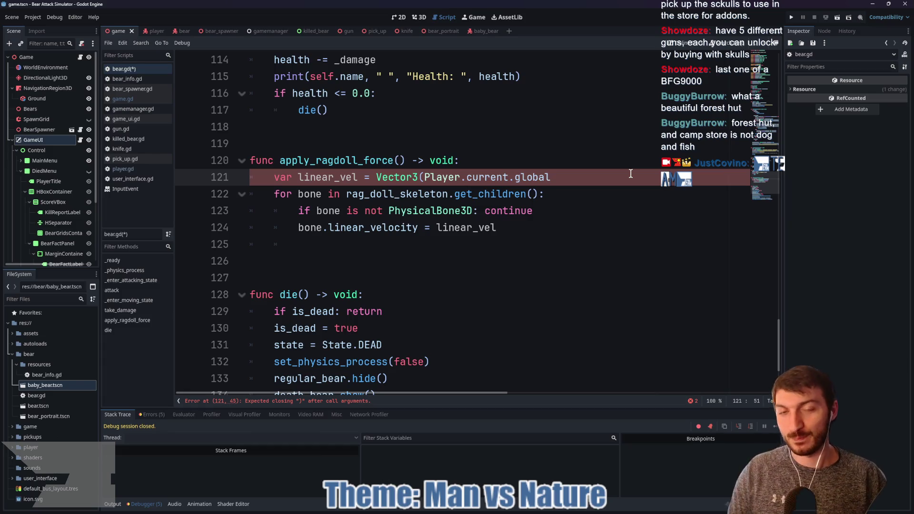
drag(554, 178, 419, 177)
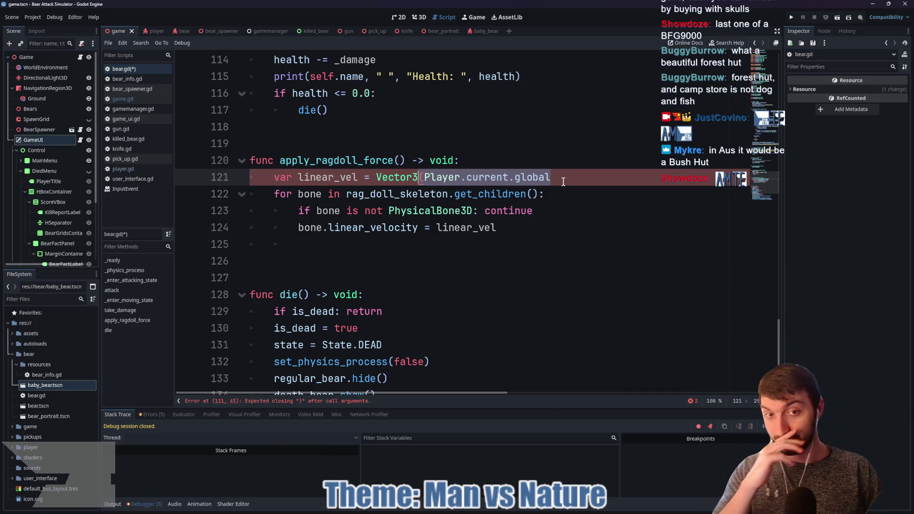
click(424, 177)
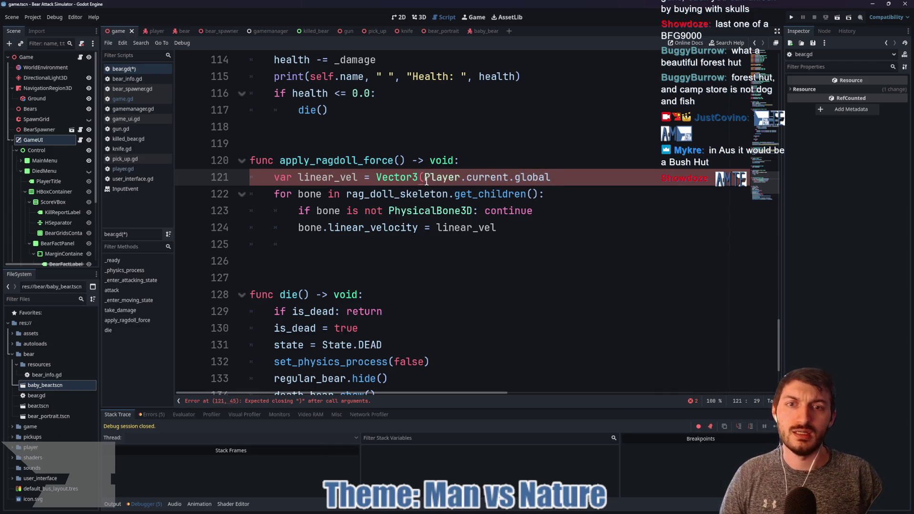
drag(425, 177, 376, 177)
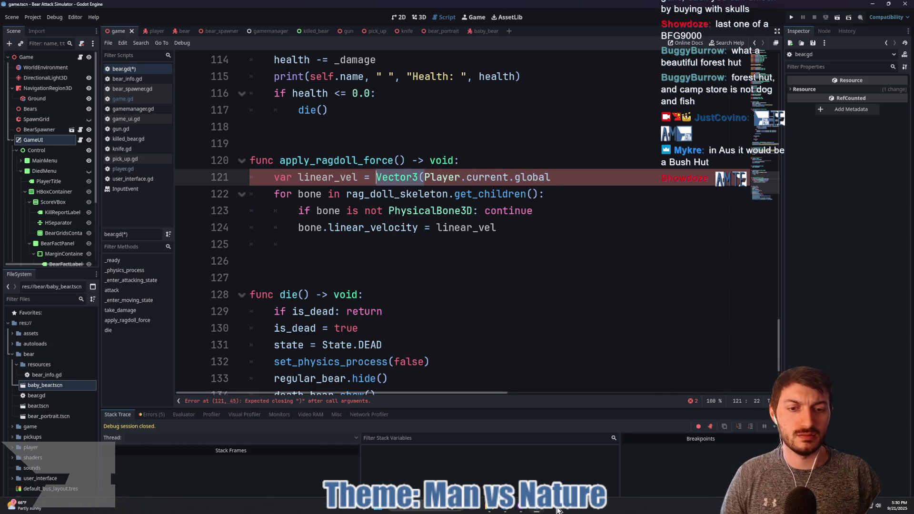
- In Project Goo, filter files for goo_ball and open goo_wizard_special_attack_goo_ball.tscn
mouse_move(542, 510)
click(572, 450)
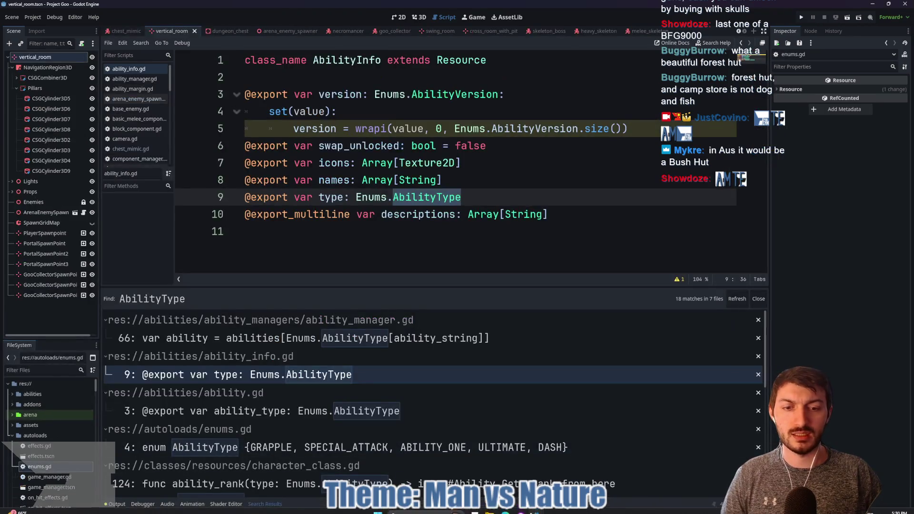
key(Up)
key(Up)
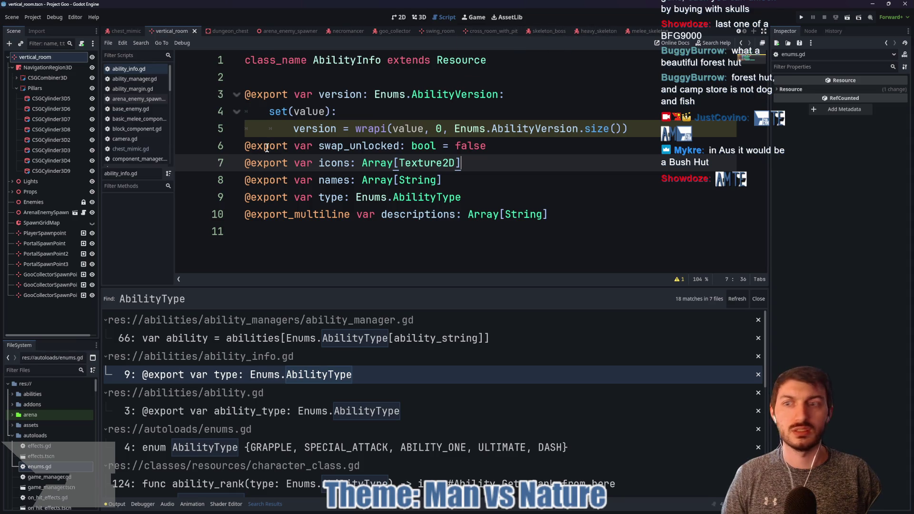
click(43, 369)
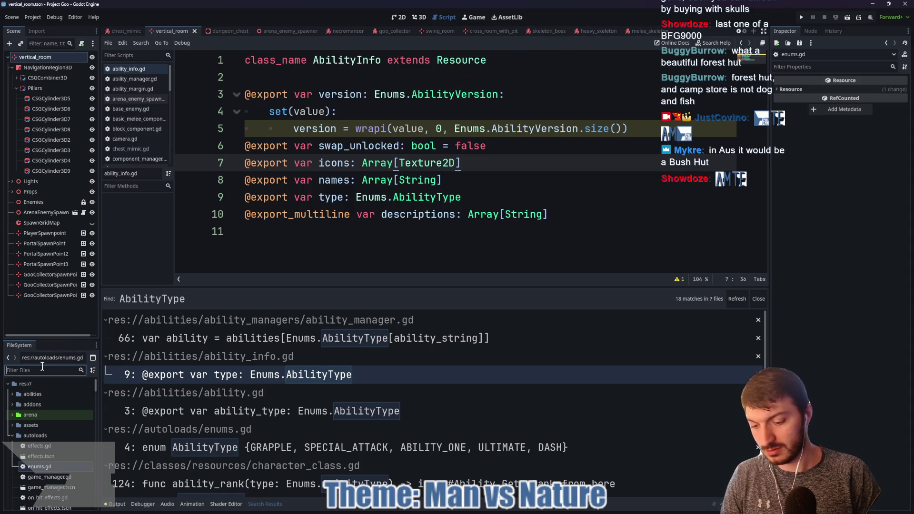
text(goo_ball)
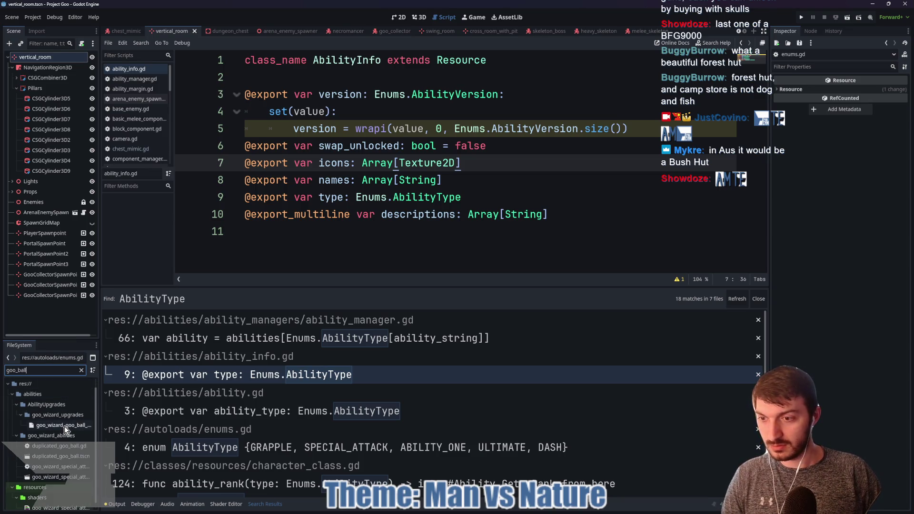
double_click(53, 476)
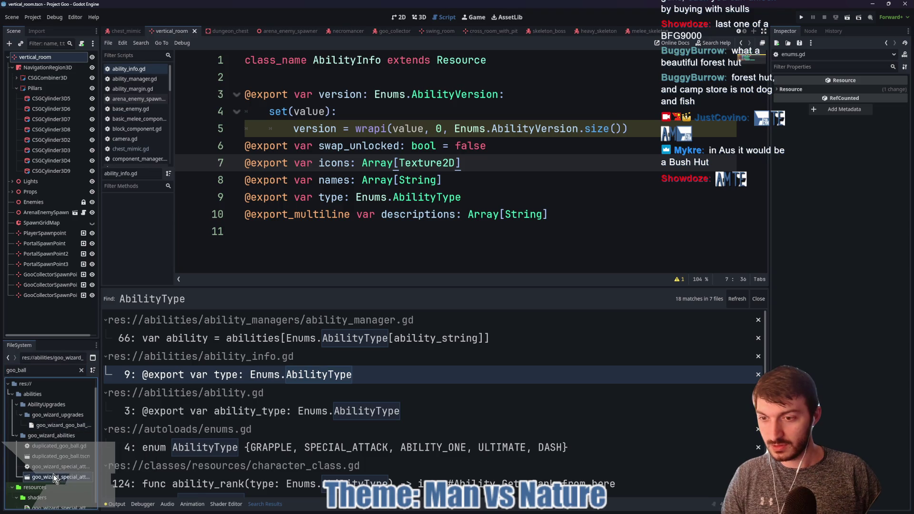
scroll(440, 229, down, 2)
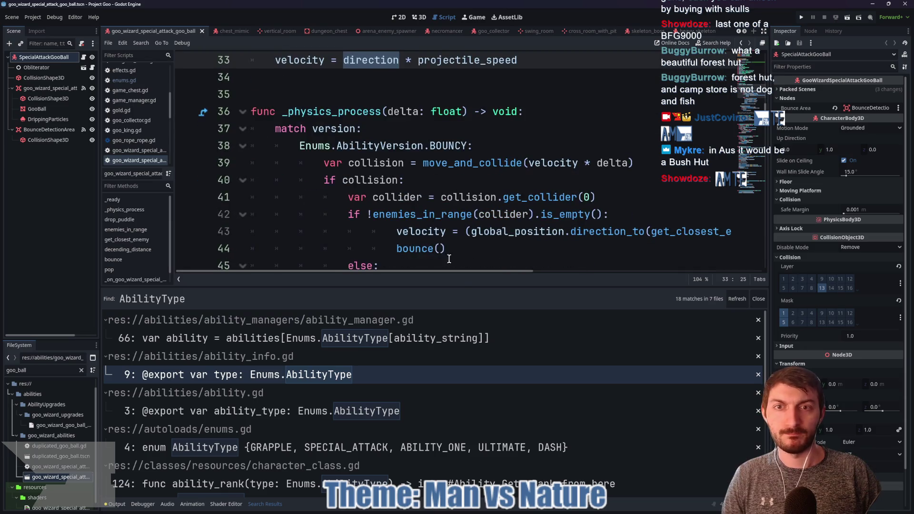
- Drag the splitter down so the script gets more room than the Find results
drag(459, 286, 448, 415)
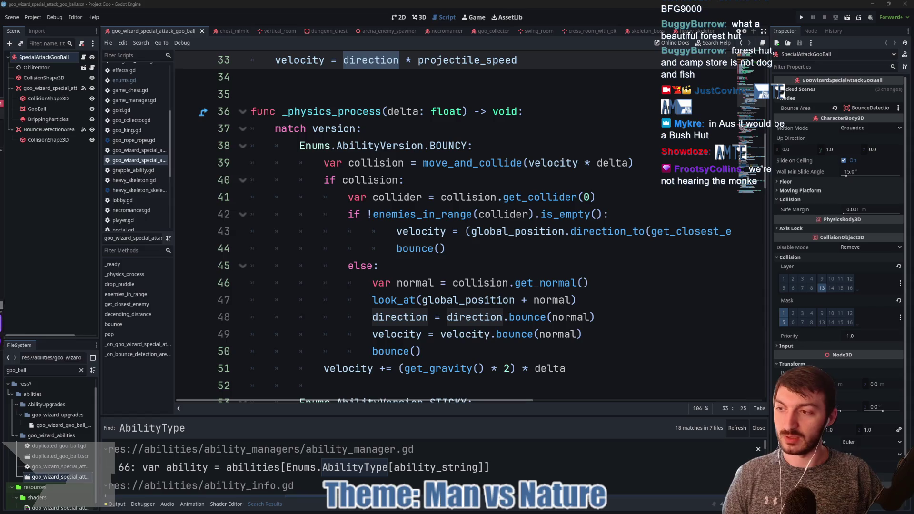
click(43, 109)
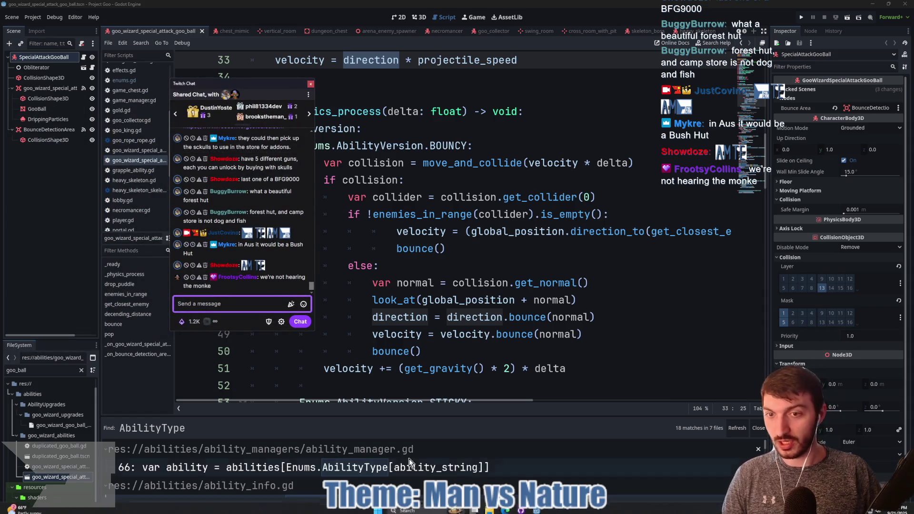
click(504, 509)
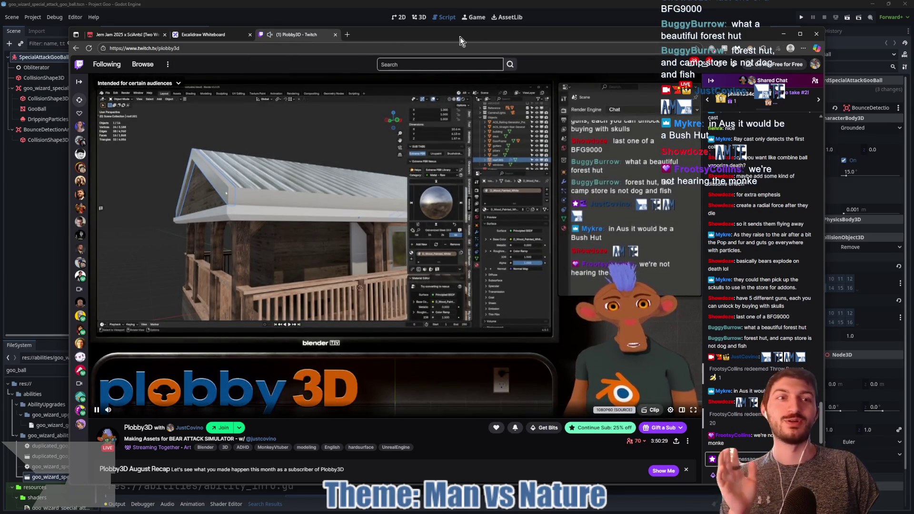
click(577, 19)
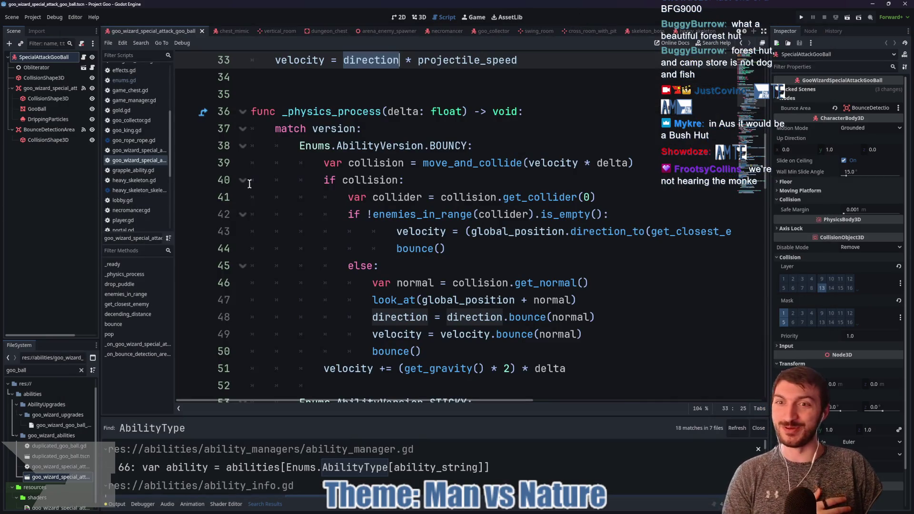
- Move the stream chat window off the code and scroll the goo ball script down
key(alt+Tab)
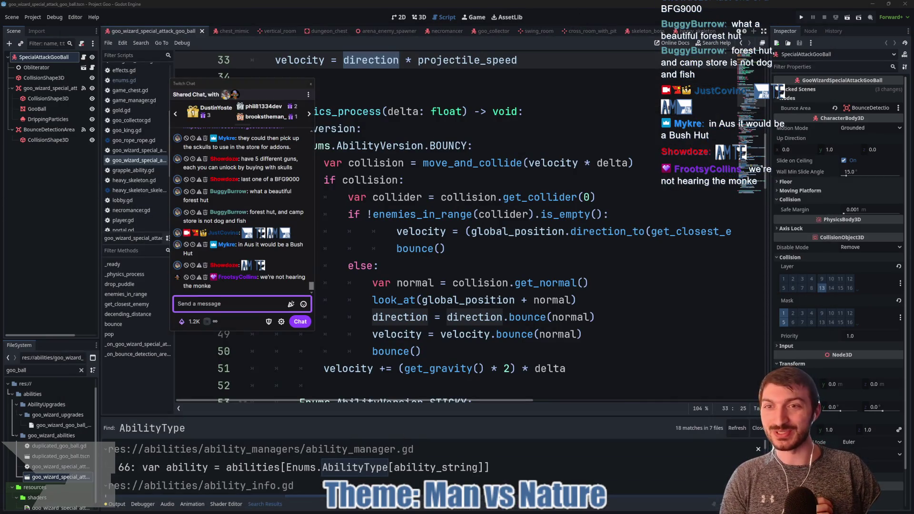
drag(266, 84, 52, 70)
key(alt+Tab)
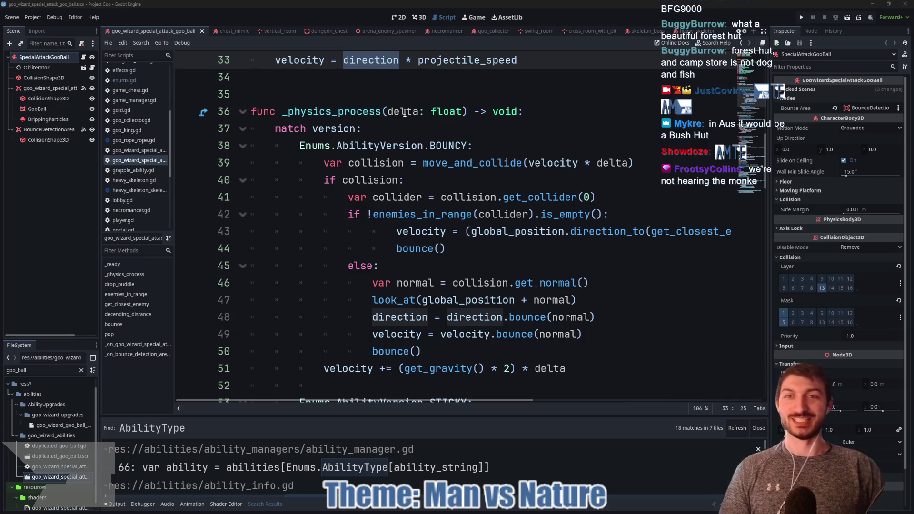
scroll(419, 153, down, 2)
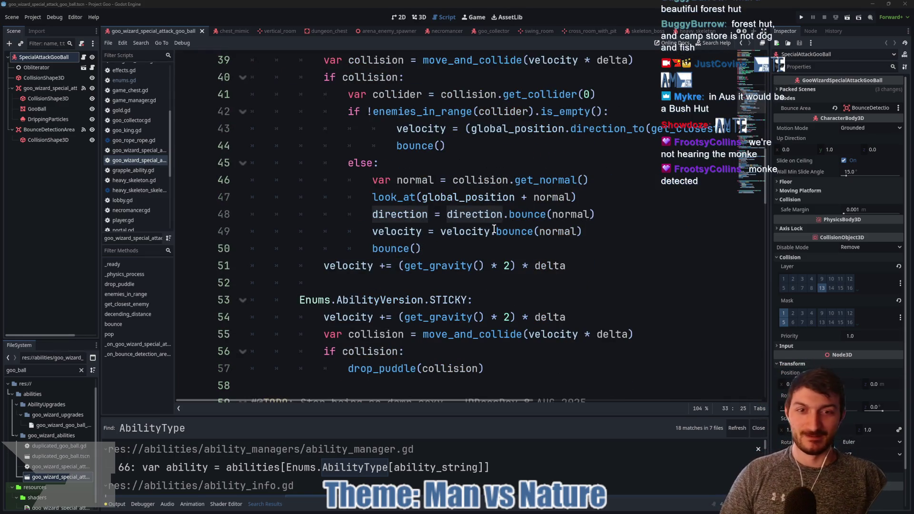
mouse_move(495, 228)
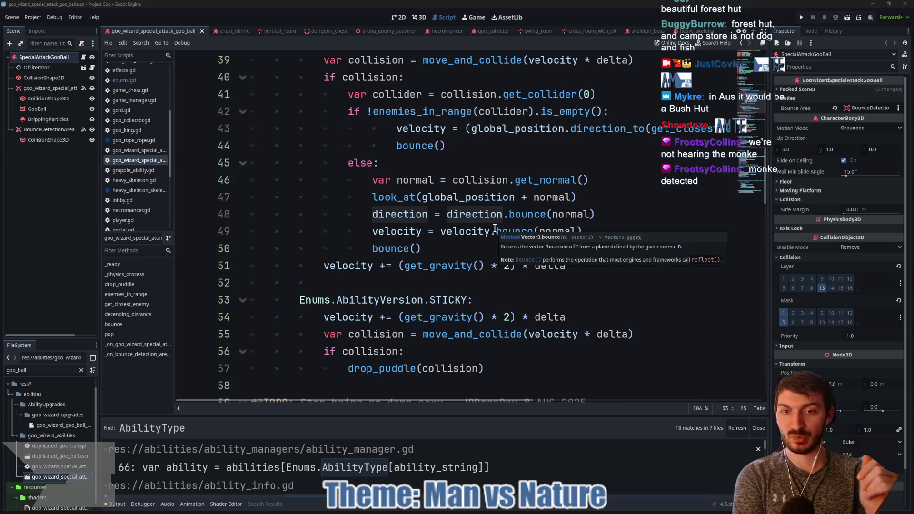
click(465, 257)
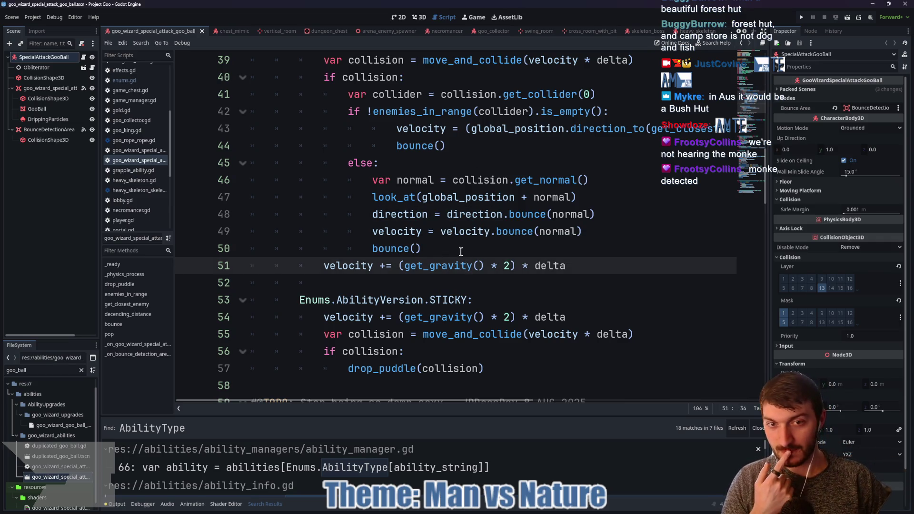
click(459, 249)
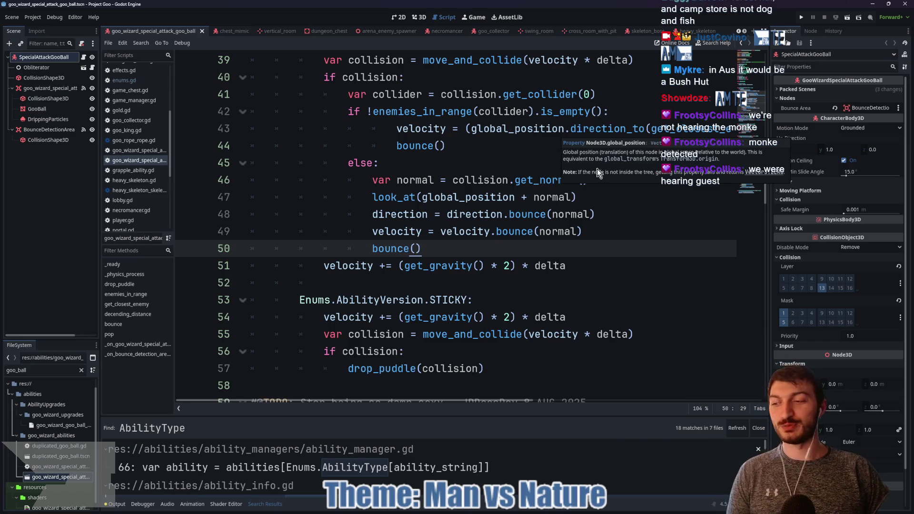
click(615, 220)
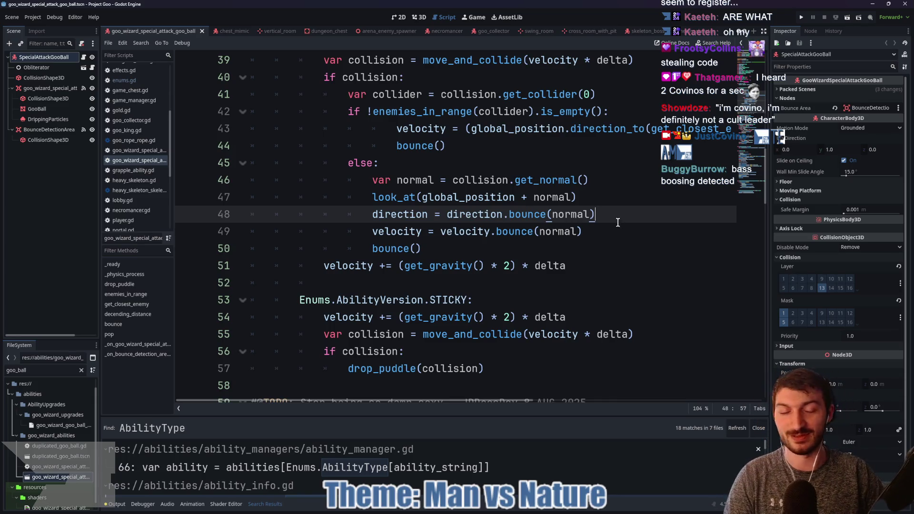
- Select and inspect direction.bounce(normal) on line 48
drag(595, 215, 447, 215)
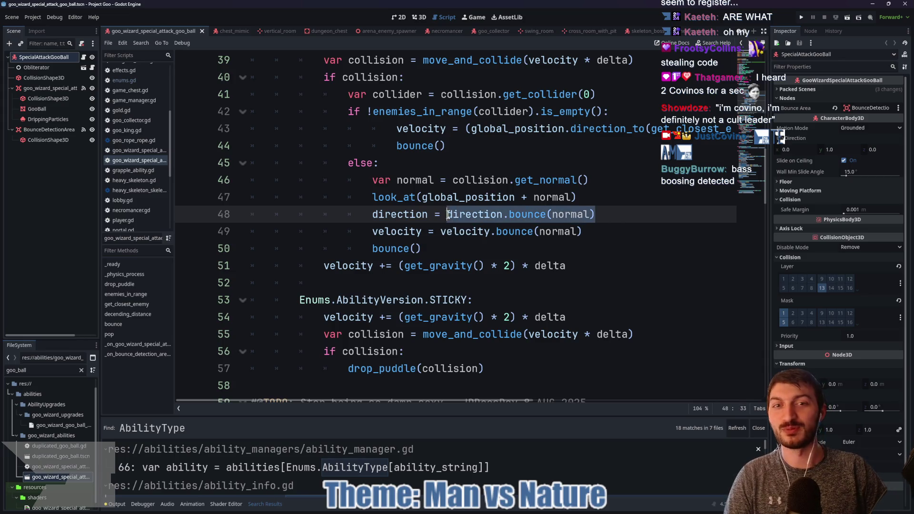
drag(614, 214, 403, 214)
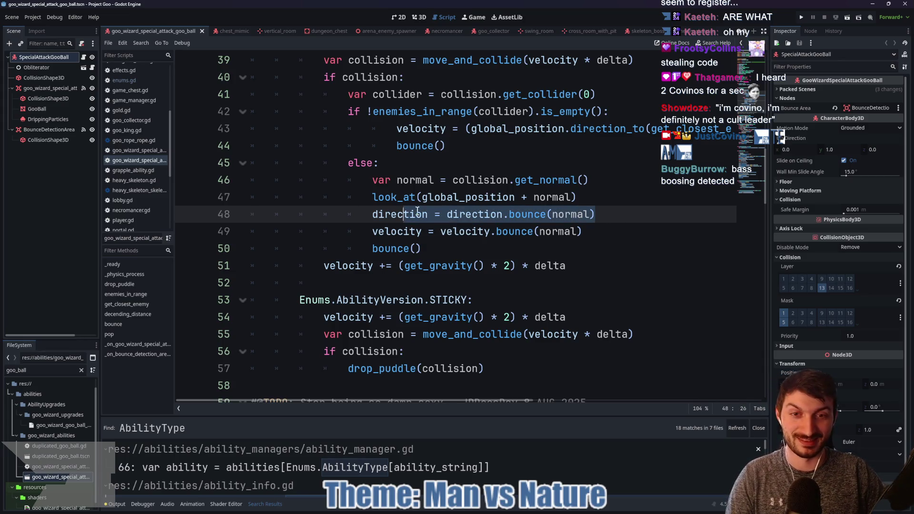
click(614, 212)
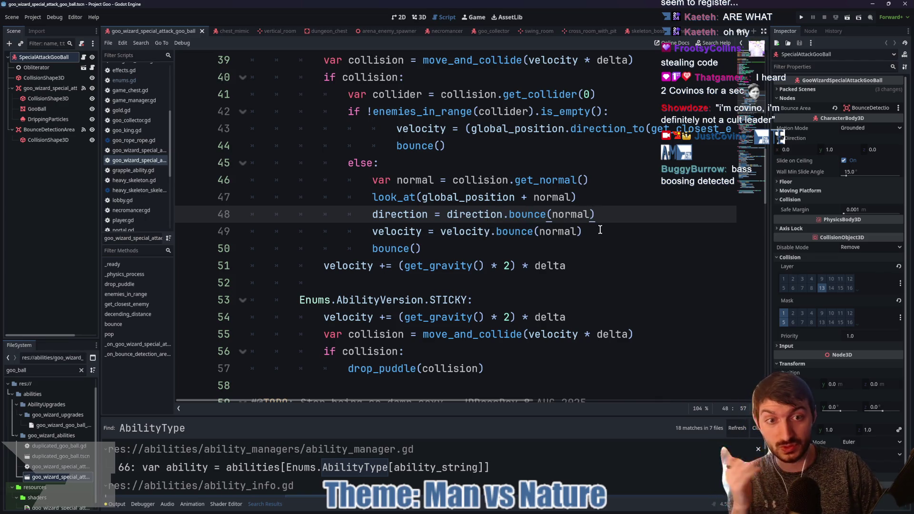
mouse_move(527, 218)
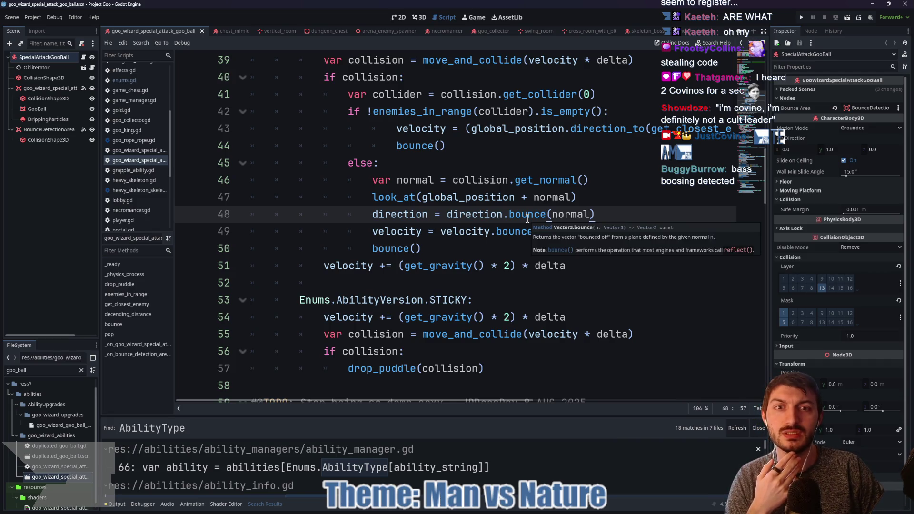
- Scroll through the bounce code, then bring the Twitch stream browser to the front
scroll(524, 219, up, 2)
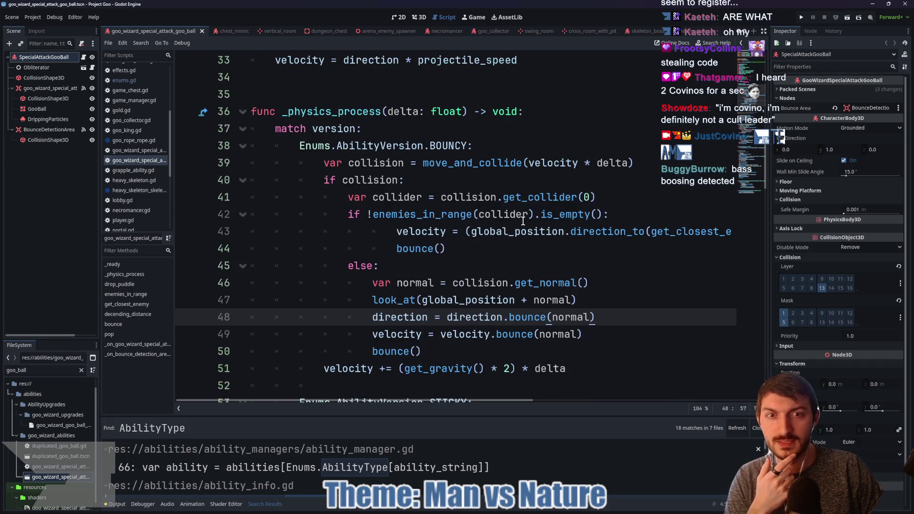
scroll(506, 260, down, 1)
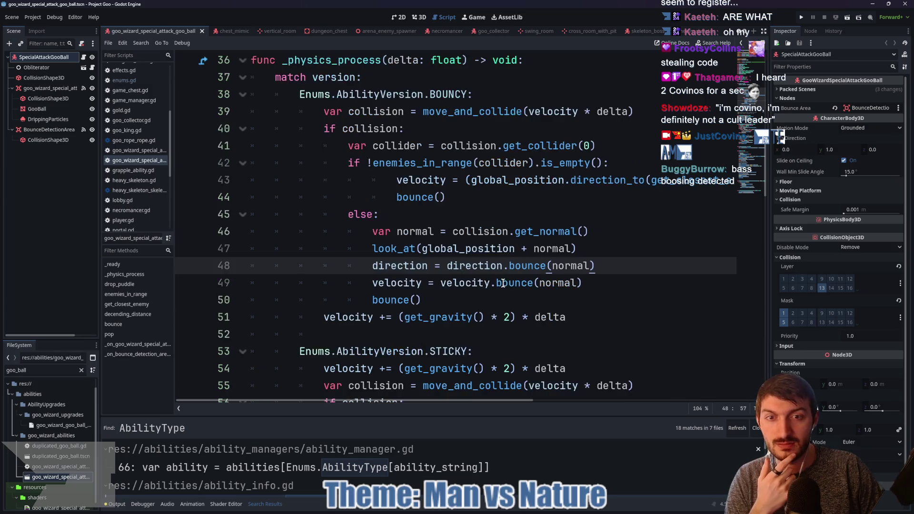
mouse_move(525, 270)
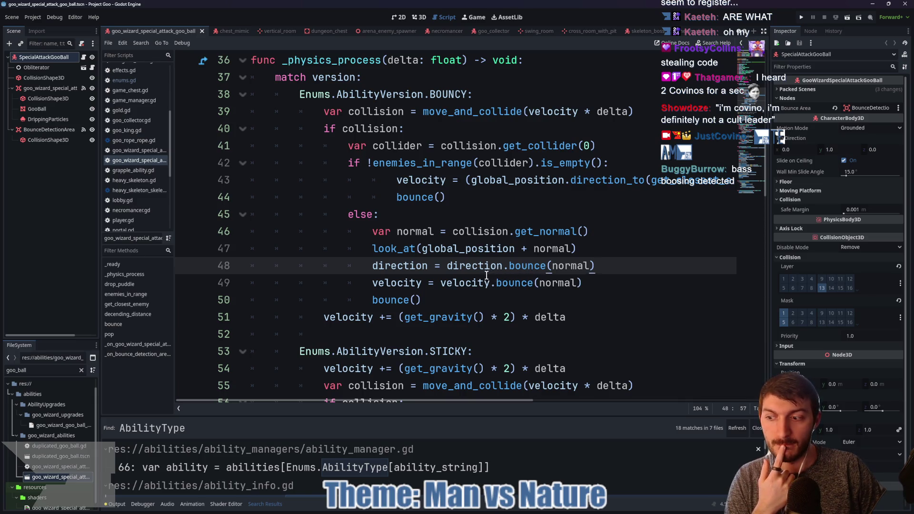
mouse_move(484, 276)
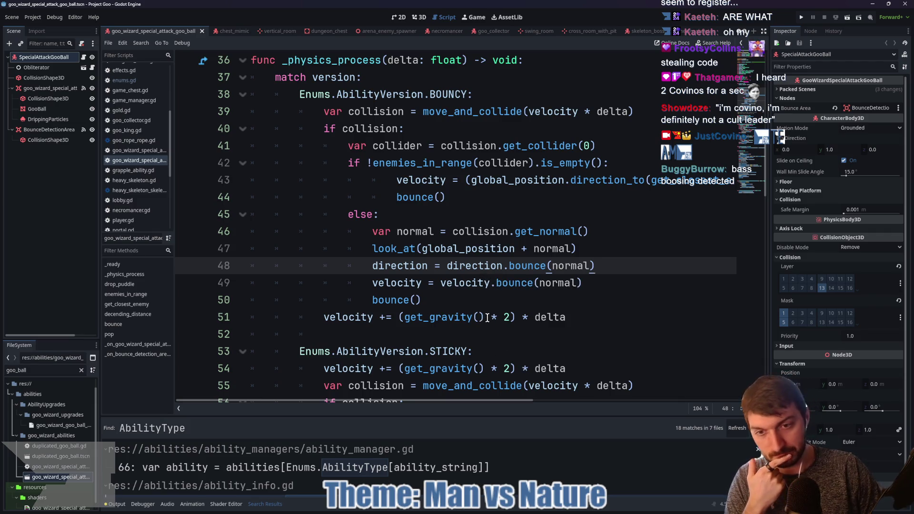
scroll(483, 320, down, 2)
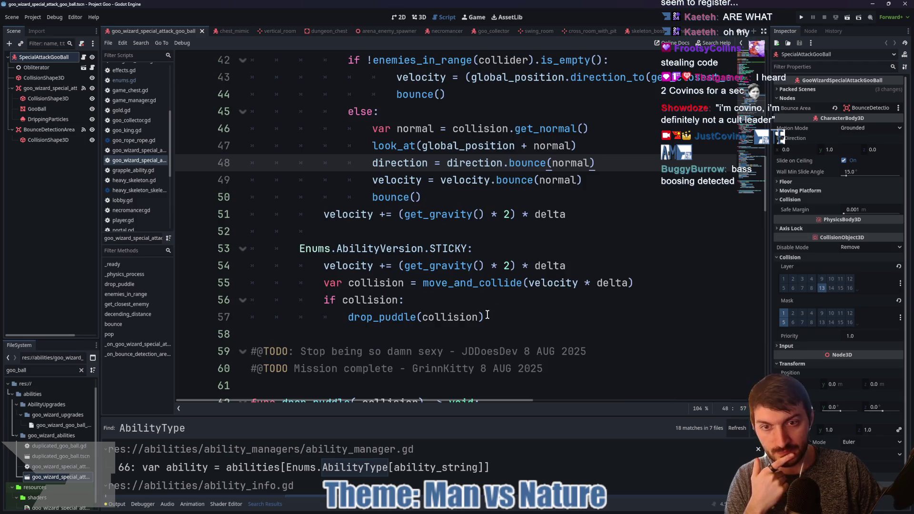
scroll(488, 315, up, 4)
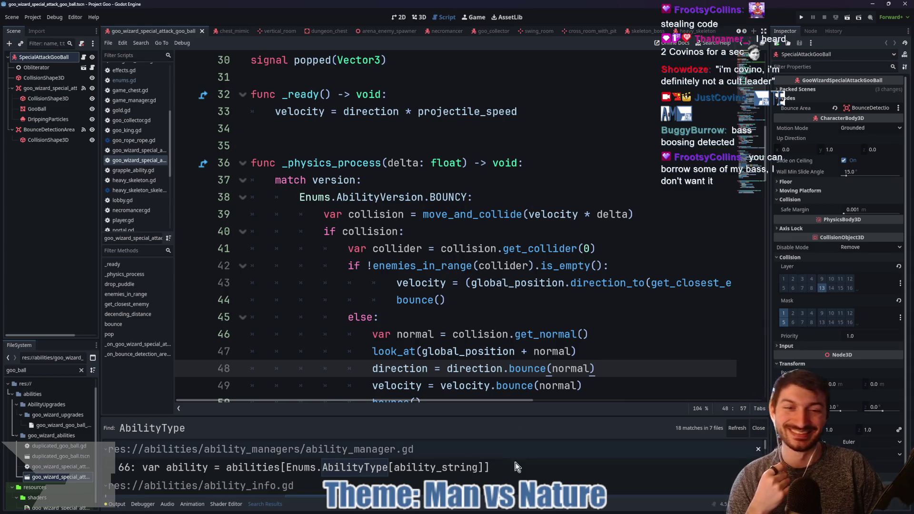
click(519, 513)
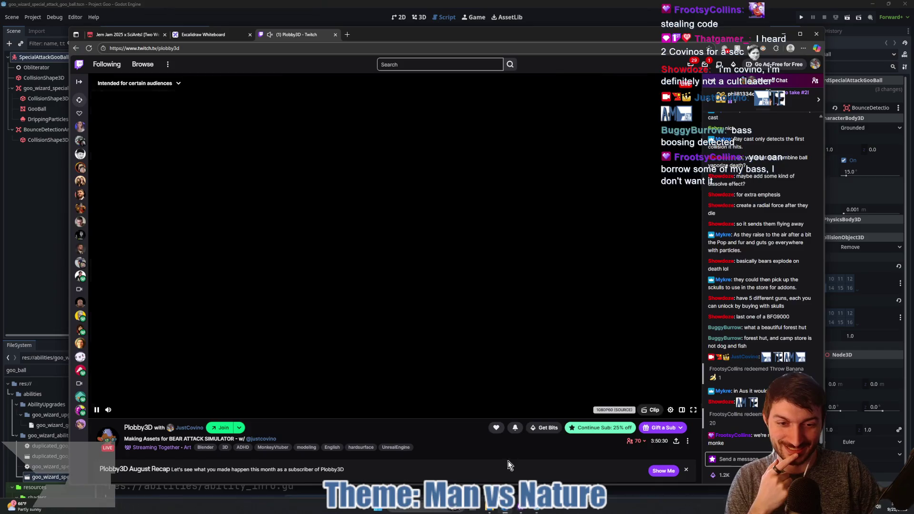
- Hide the browser, return to Bear Attack Simulator, and select line 121's Vector3 expression
click(520, 513)
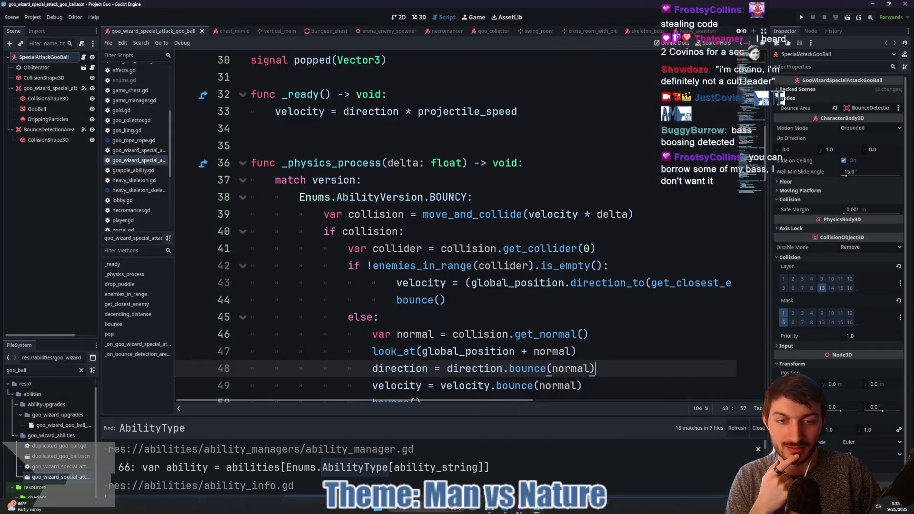
click(542, 510)
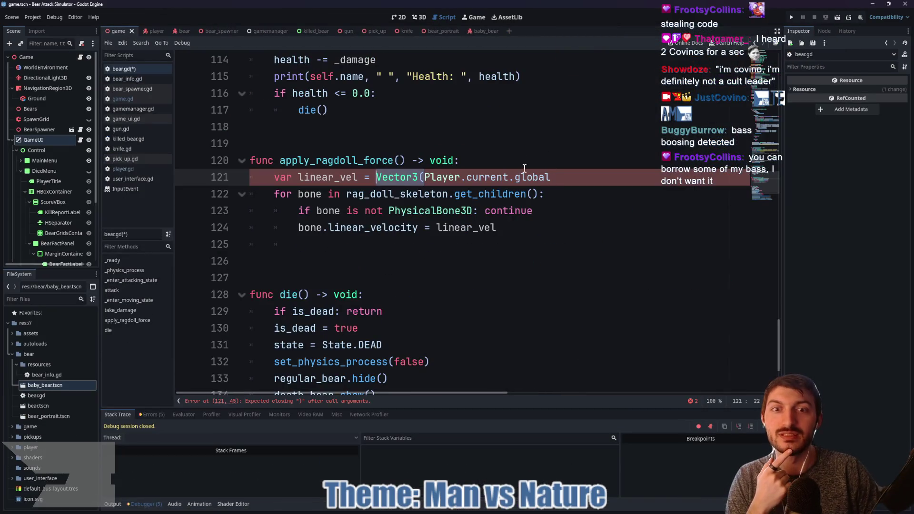
drag(555, 176, 381, 175)
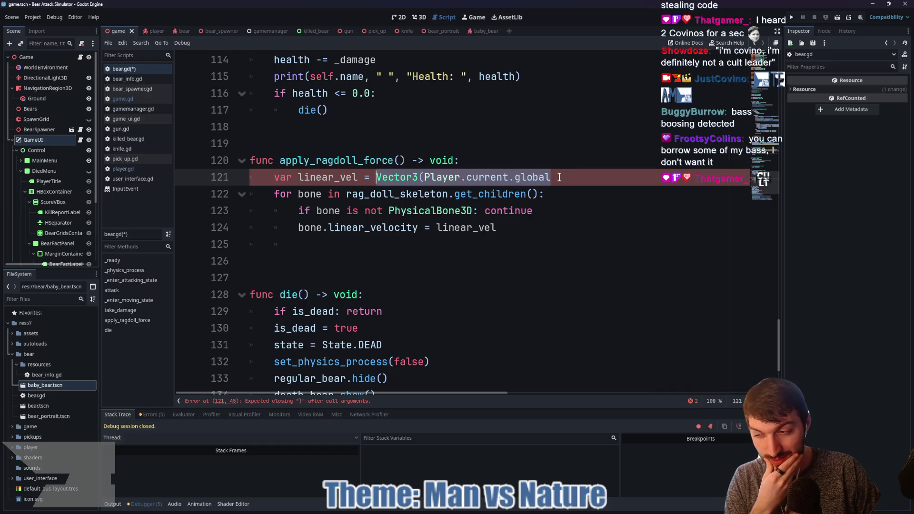
click(559, 177)
- Rewrite line 121 as -Player.current.global_basis.z * 50 and run the game
drag(551, 177, 429, 177)
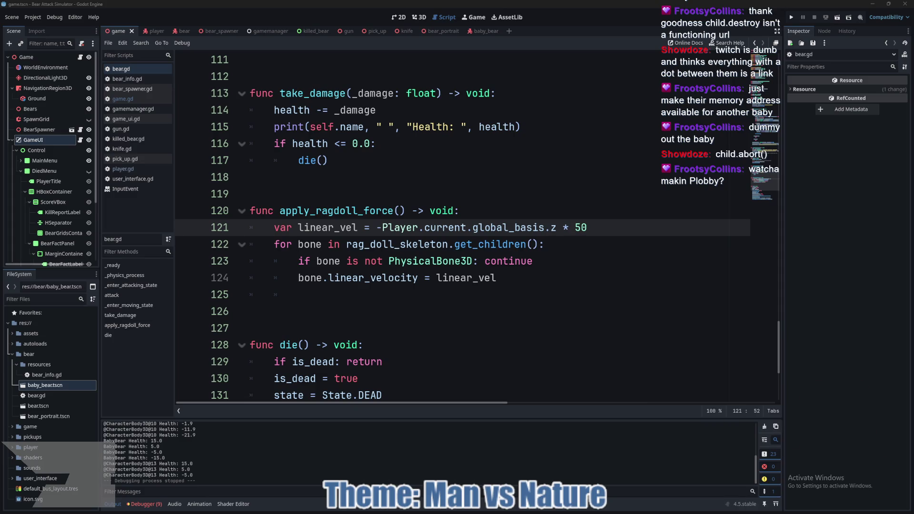
mouse_move(528, 242)
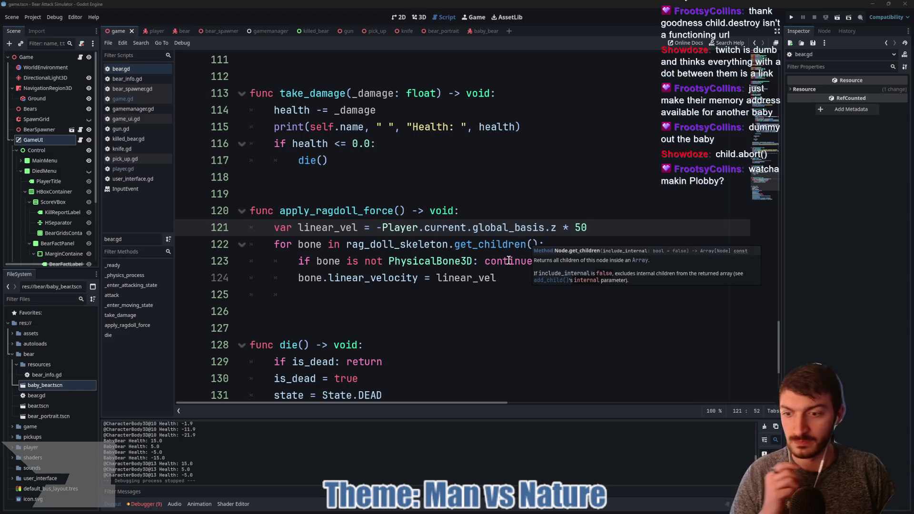
click(445, 295)
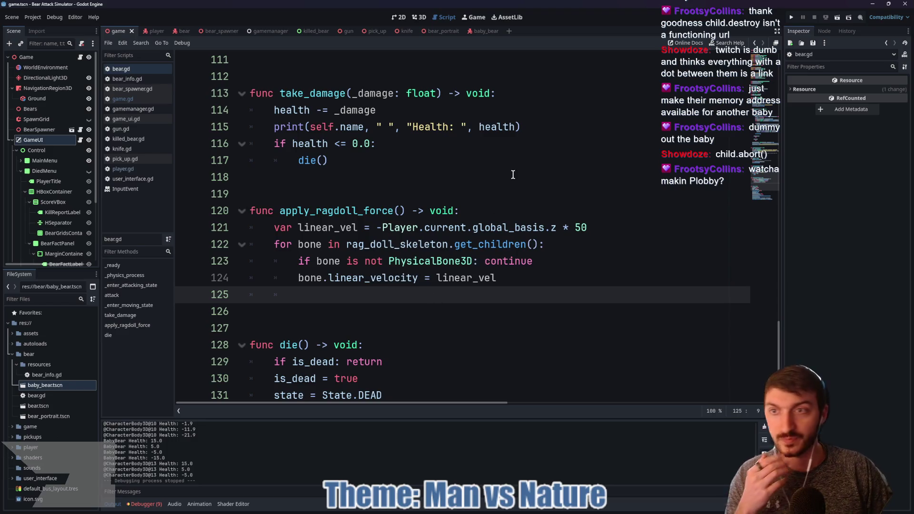
key(F5)
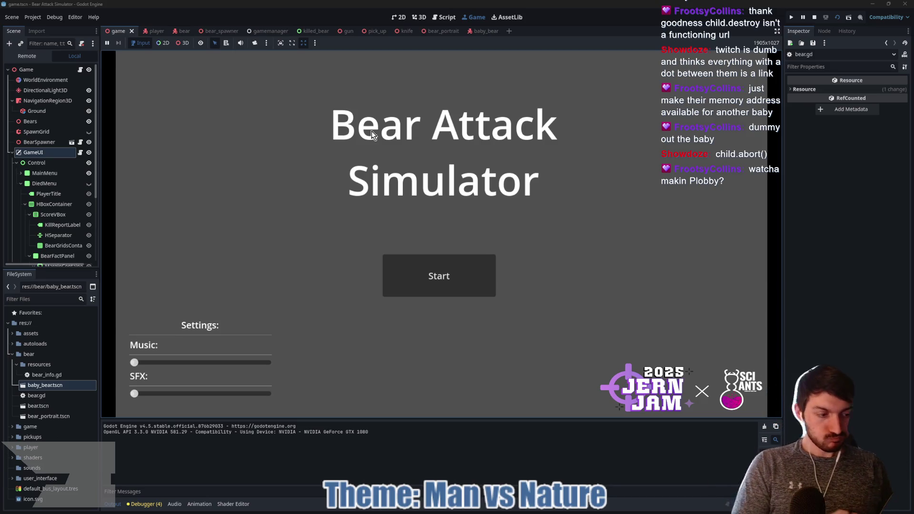
- Start a new game and punch the group of bears until one is killed
click(456, 276)
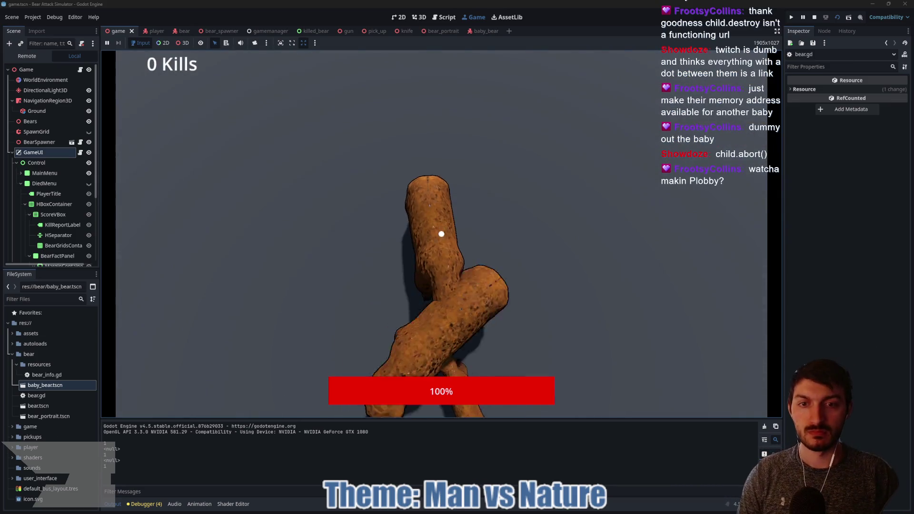
click(441, 234)
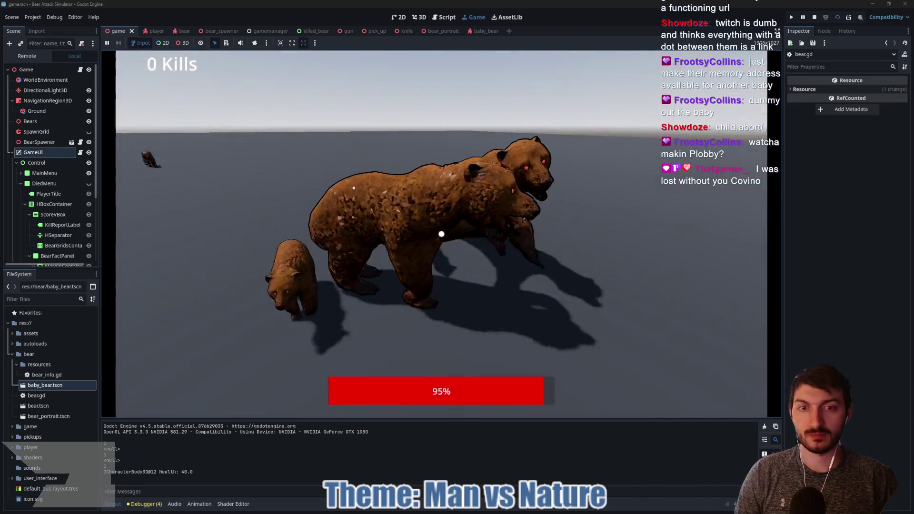
click(442, 234)
click(441, 234)
click(442, 234)
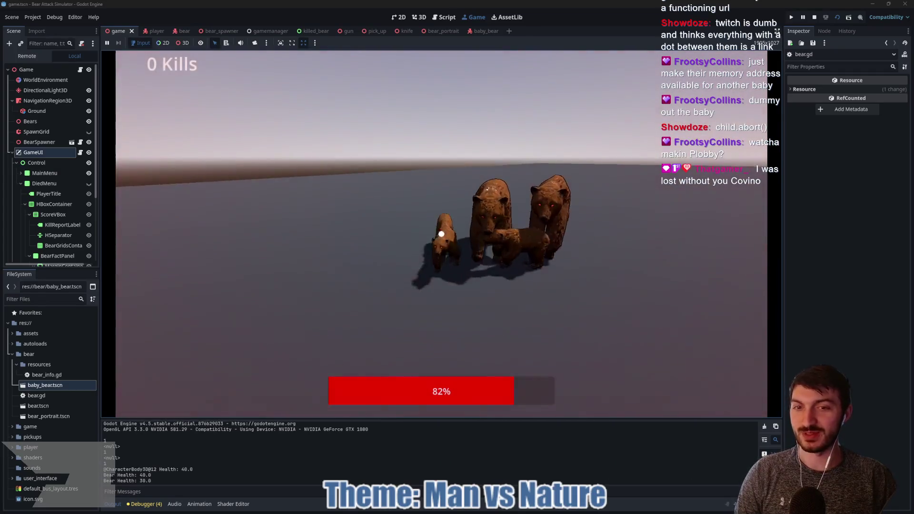
click(442, 234)
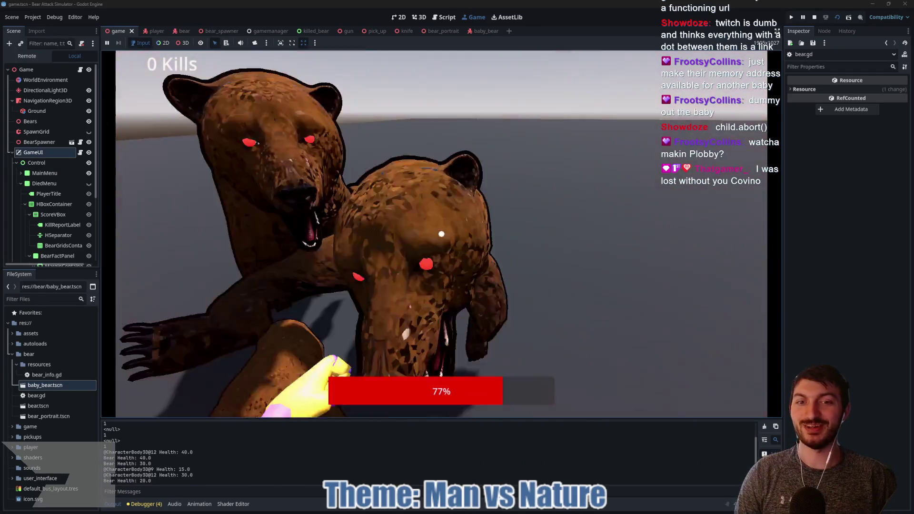
click(441, 234)
click(442, 234)
click(441, 234)
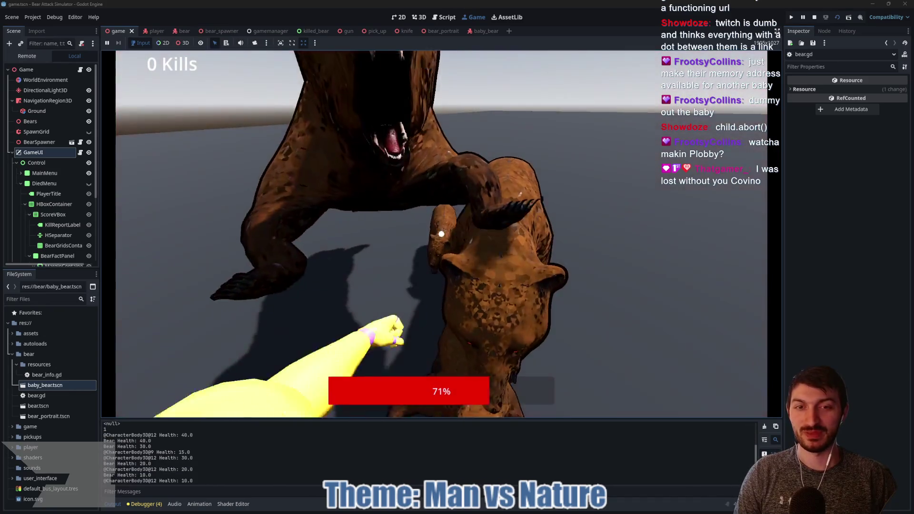
click(441, 234)
click(441, 234)
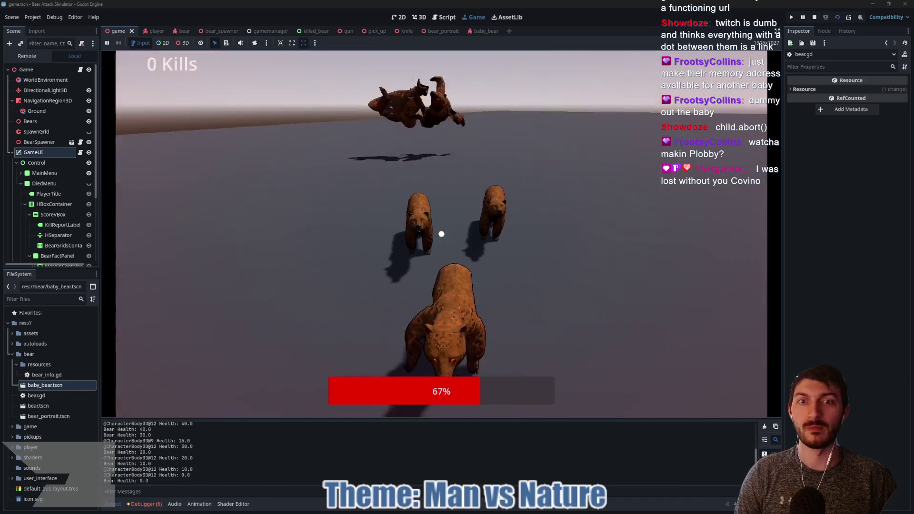
click(441, 233)
click(441, 234)
click(441, 234)
click(441, 234)
click(442, 234)
click(442, 234)
click(441, 233)
click(442, 234)
click(441, 233)
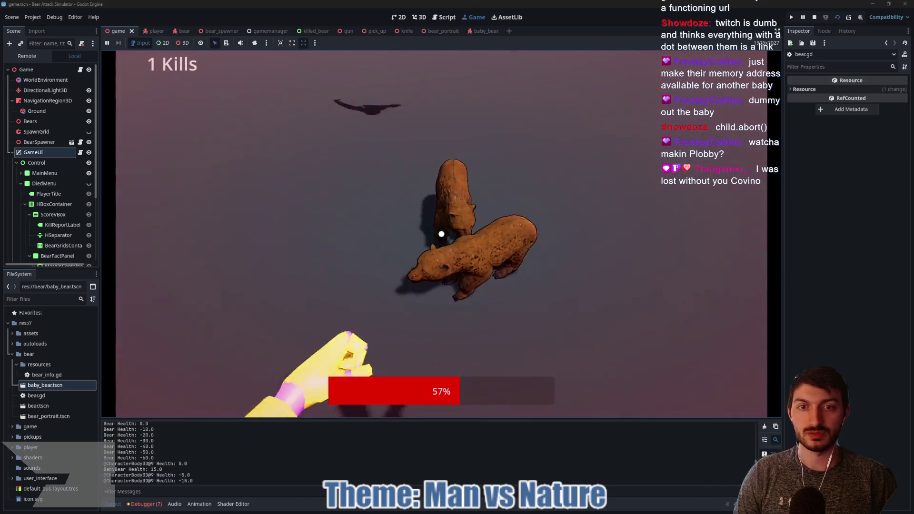
- Keep punching, killing the baby bear and the charging bear
click(441, 234)
click(441, 234)
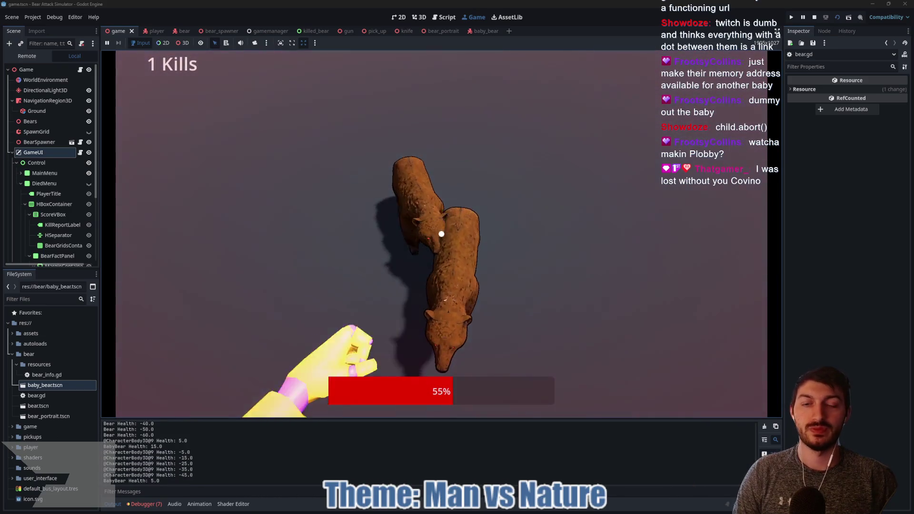
click(442, 234)
click(442, 233)
click(441, 234)
click(441, 233)
click(442, 234)
click(441, 234)
click(441, 233)
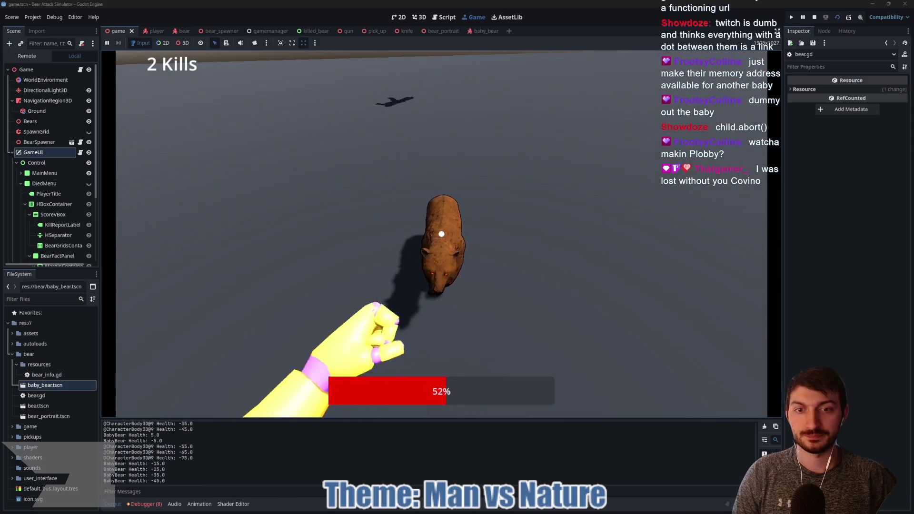
click(441, 234)
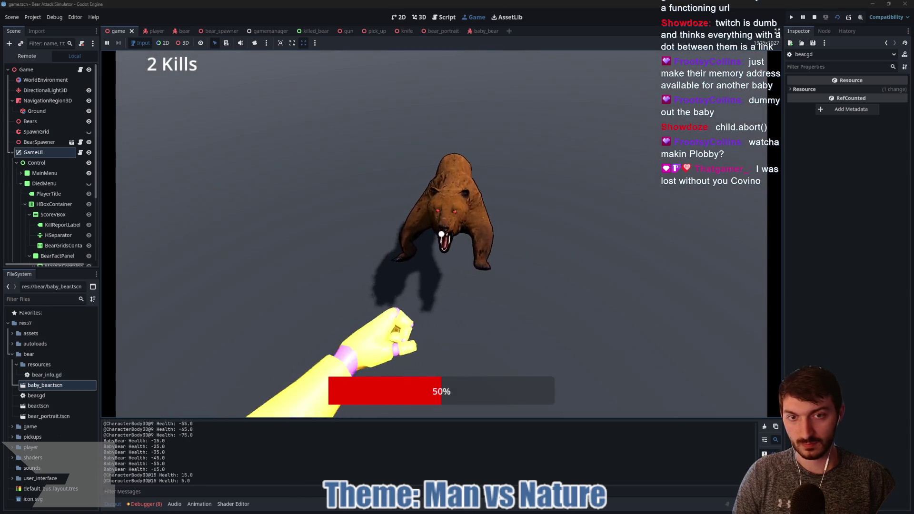
click(442, 233)
click(442, 234)
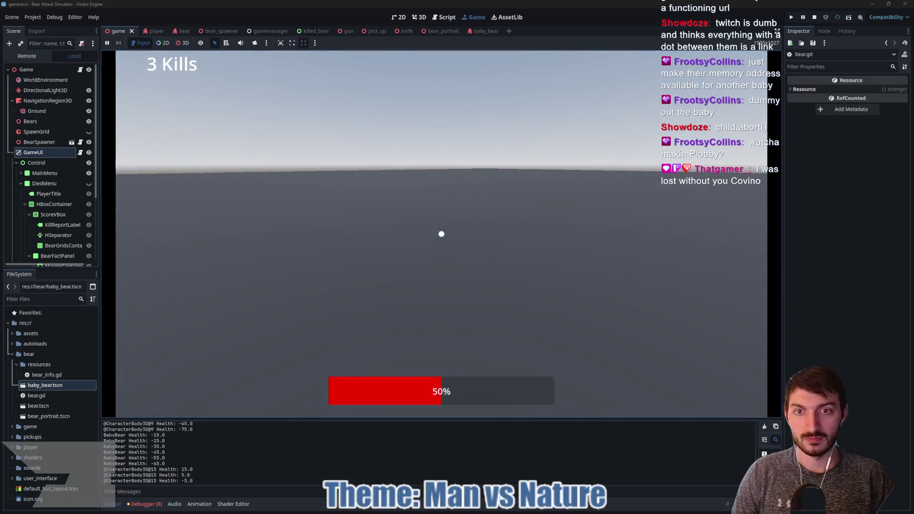
click(442, 234)
click(441, 234)
click(442, 234)
click(441, 233)
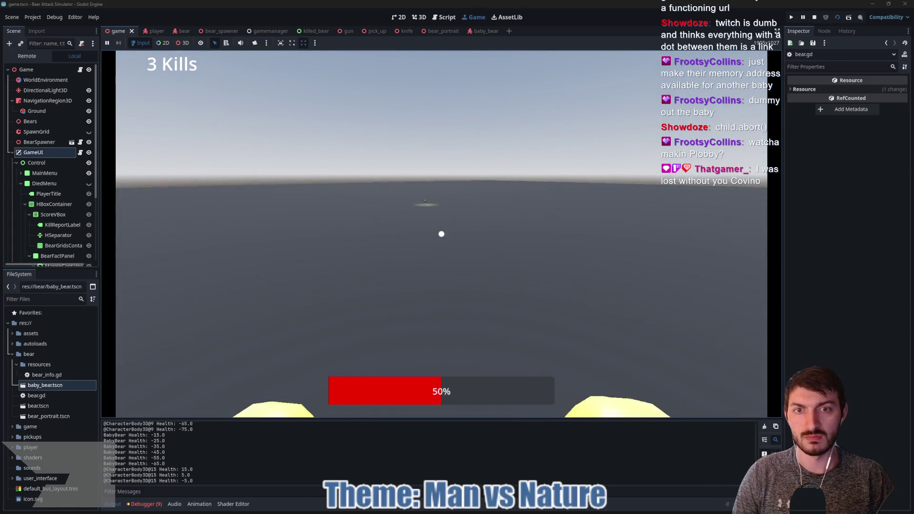
- Pick up the gun, shoot and punch bears to 5 kills, then stop the game with F8
key(w)
key(e)
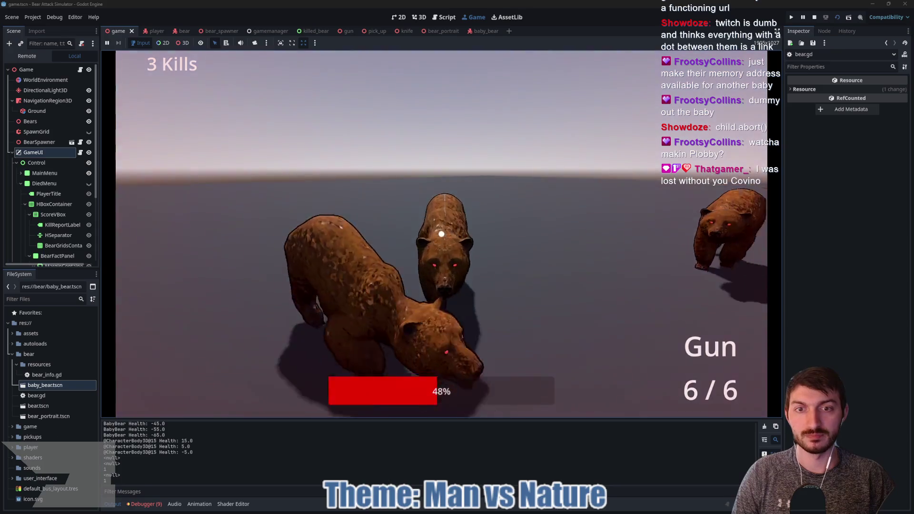
click(441, 233)
click(442, 234)
click(442, 234)
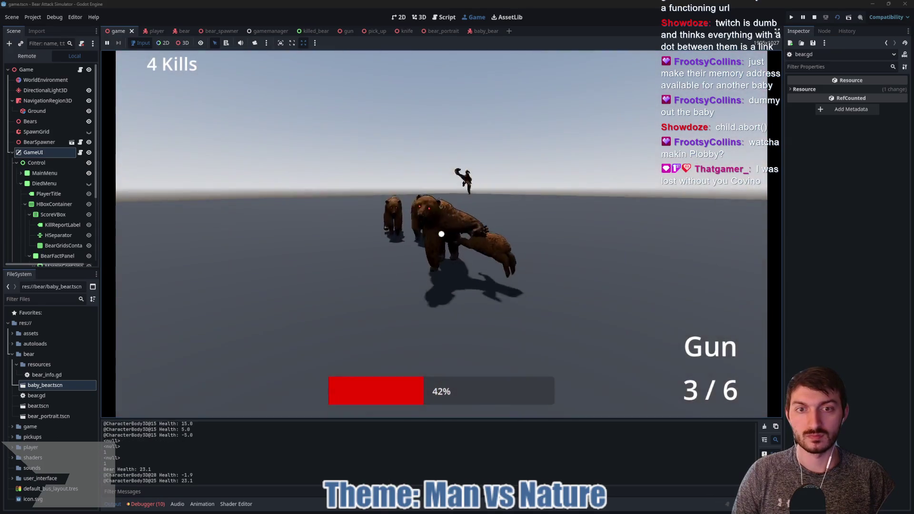
click(442, 233)
click(441, 234)
click(441, 234)
click(442, 234)
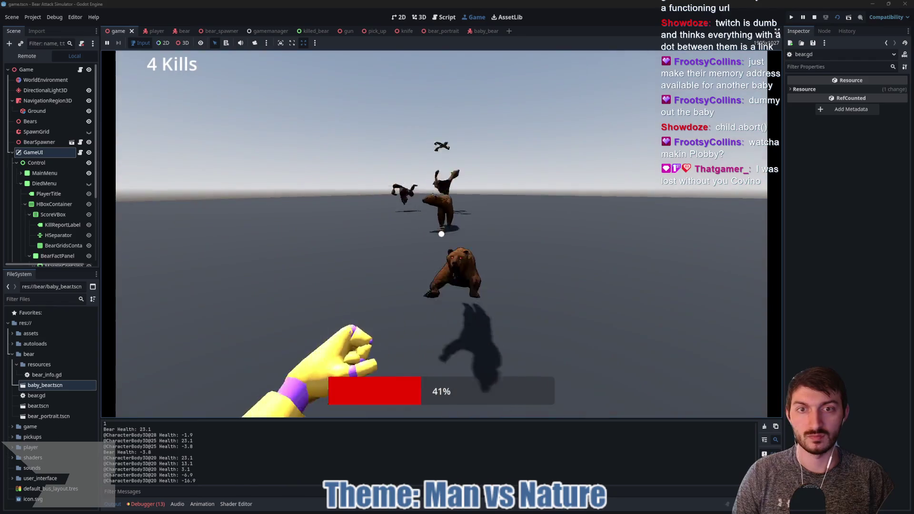
click(441, 233)
click(442, 234)
click(441, 233)
click(442, 234)
click(441, 233)
click(441, 234)
click(442, 234)
click(441, 234)
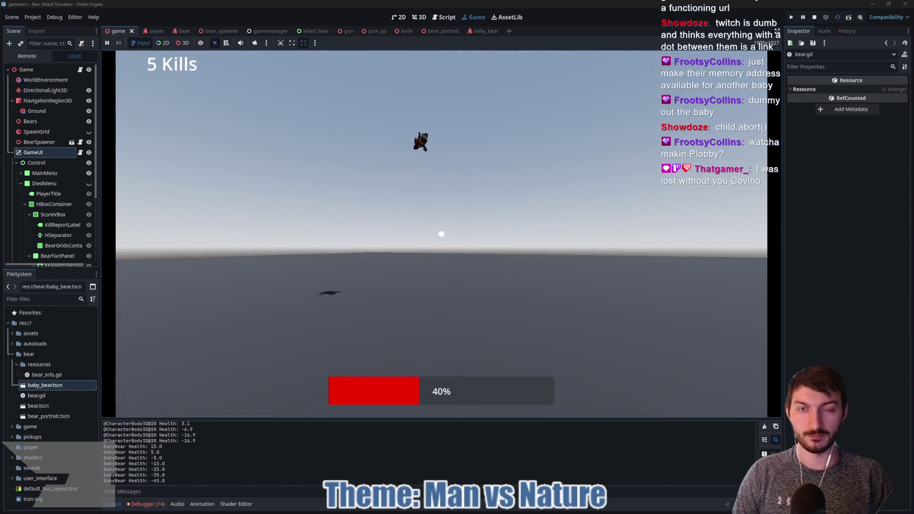
key(F8)
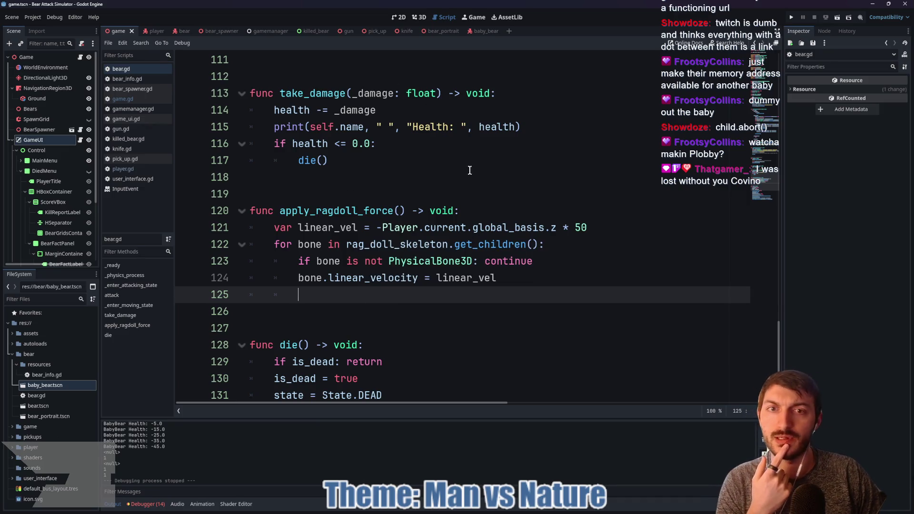
- Return to the game scene, run the project with F5, and start a new round
click(485, 30)
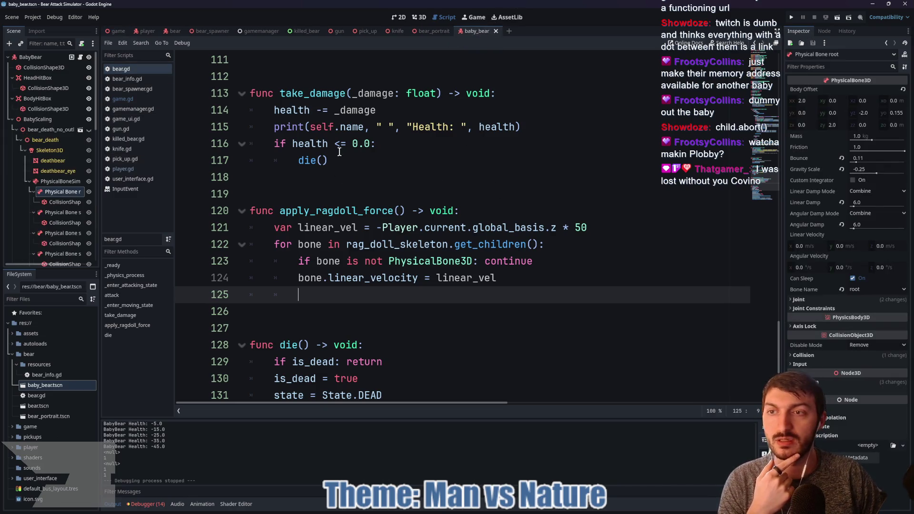
click(115, 31)
key(F5)
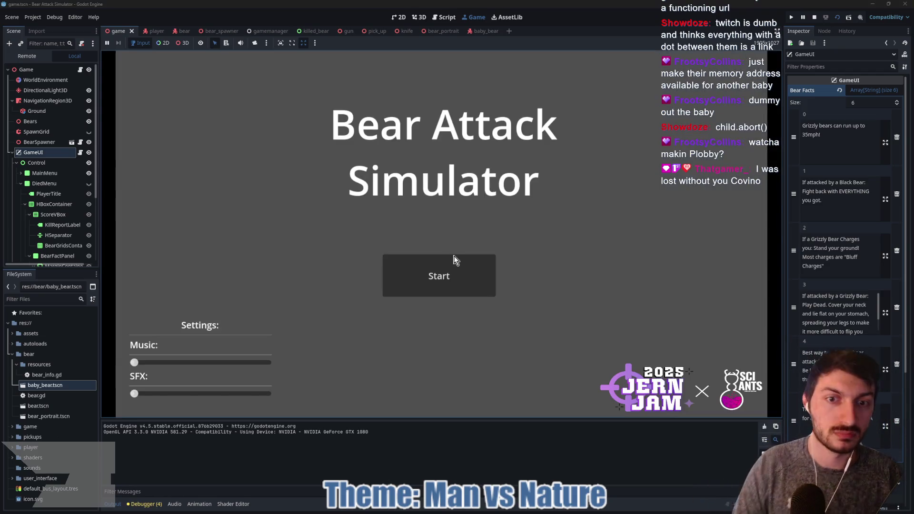
click(455, 260)
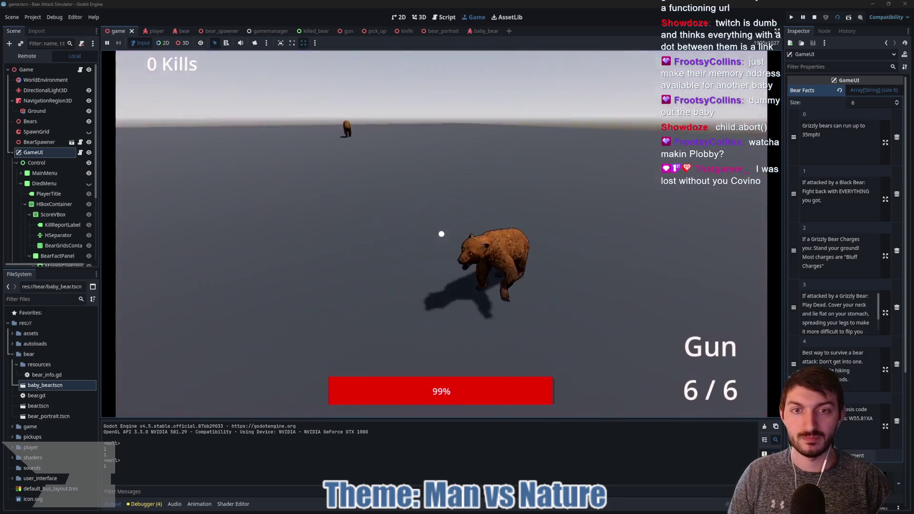
- Shoot the approaching bears until the revolver is empty
click(441, 234)
click(442, 233)
click(441, 234)
click(442, 234)
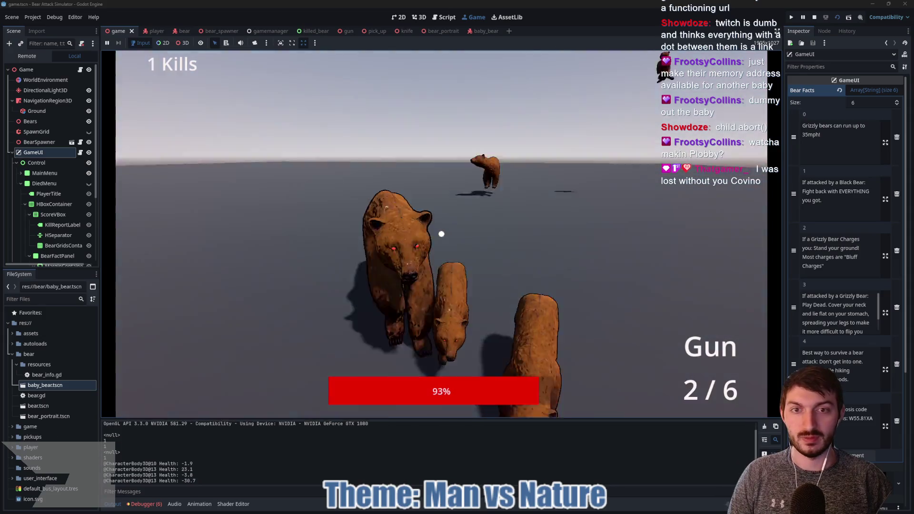
click(442, 234)
- Switch to bare hands and punch bears until the debugger halts at player.gd line 151
key(2)
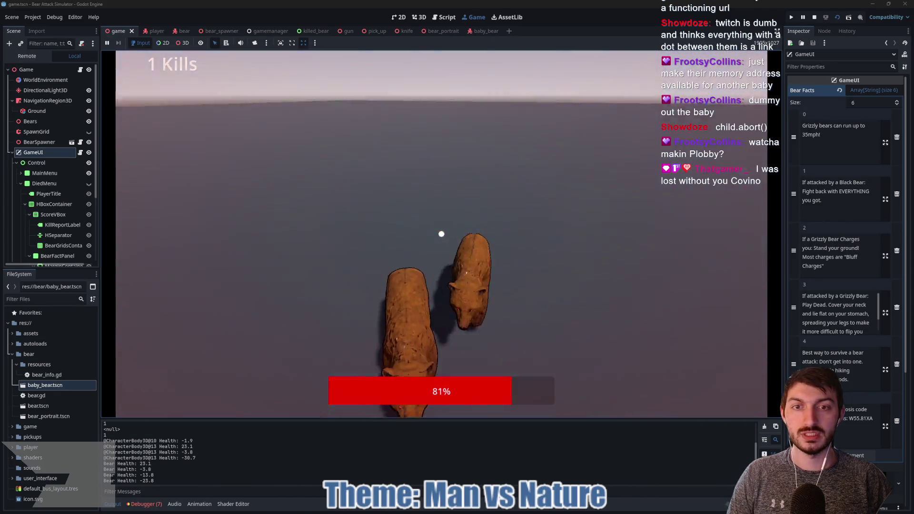
click(442, 234)
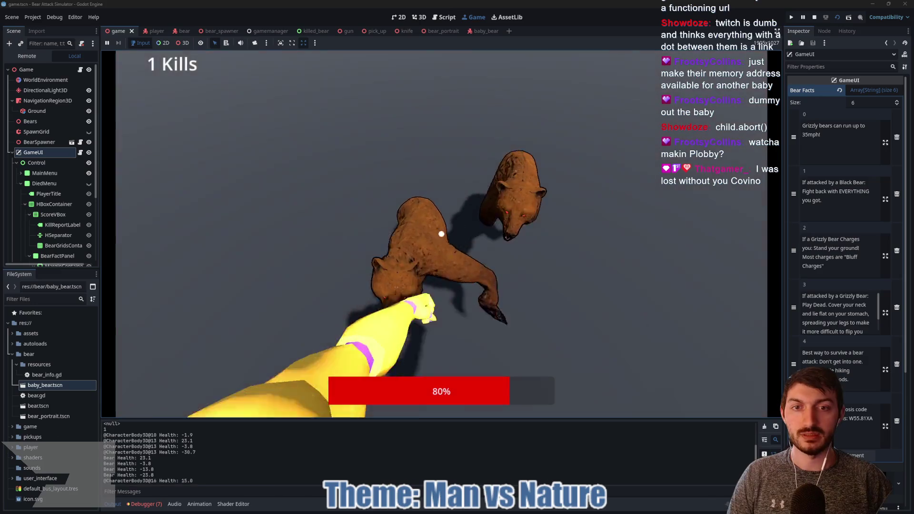
click(441, 234)
click(441, 234)
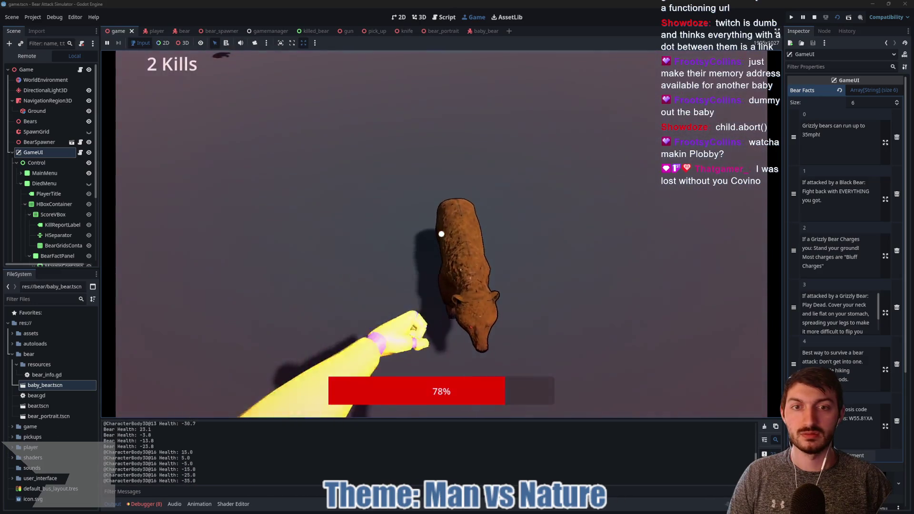
click(442, 233)
click(441, 234)
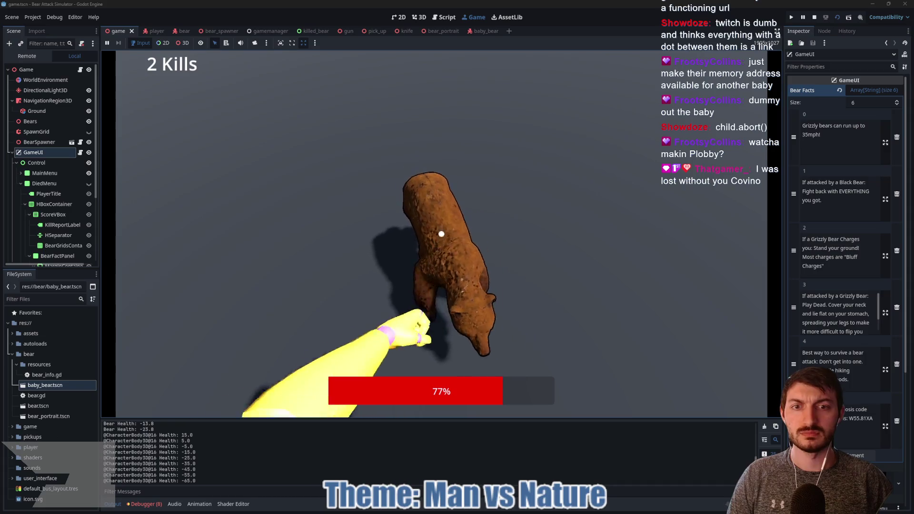
click(441, 234)
click(441, 233)
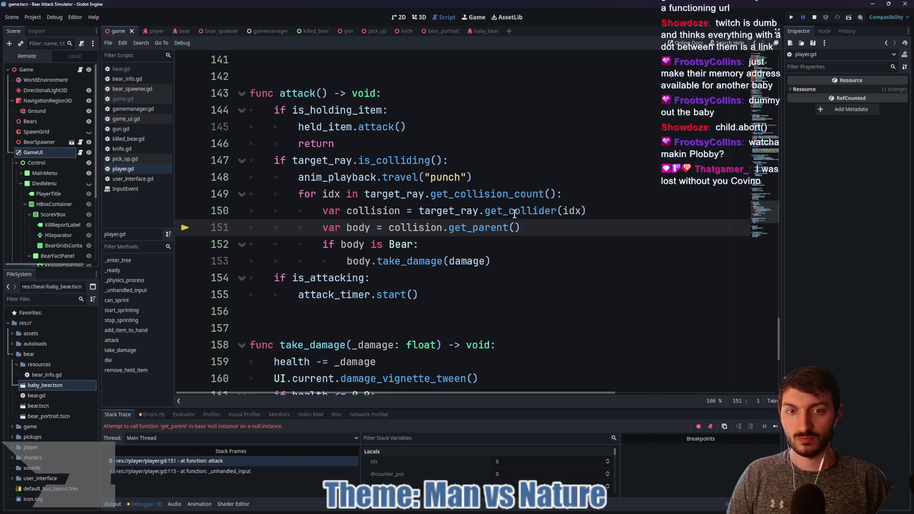
- Add 'if !is_instance_valid(collision): continue' as a new line 151 in attack()
mouse_move(515, 214)
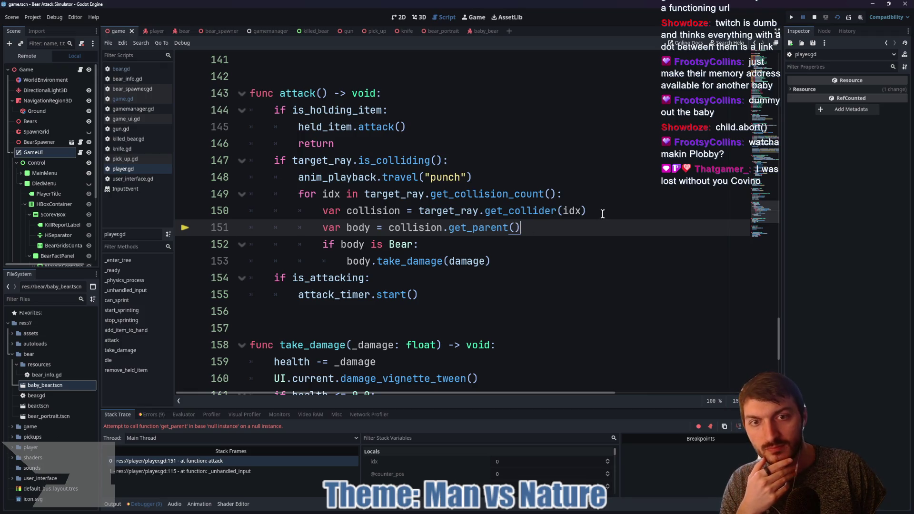
click(591, 198)
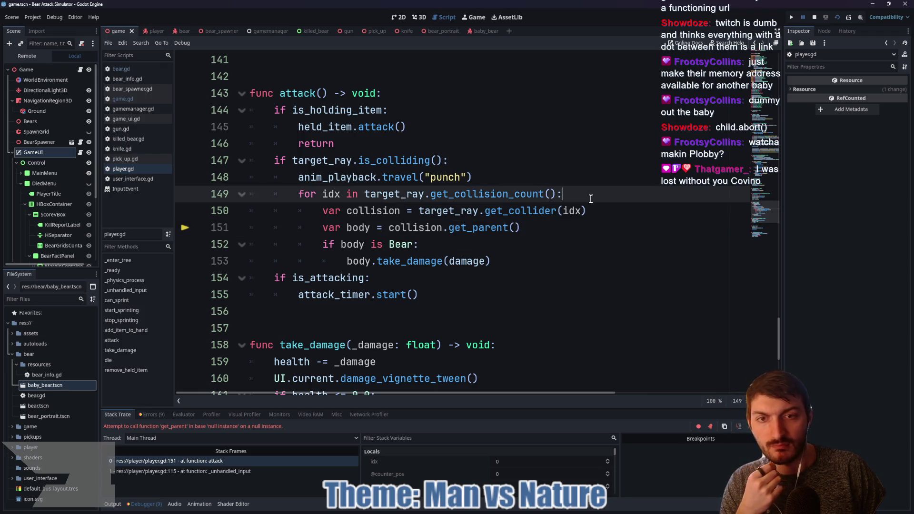
click(602, 205)
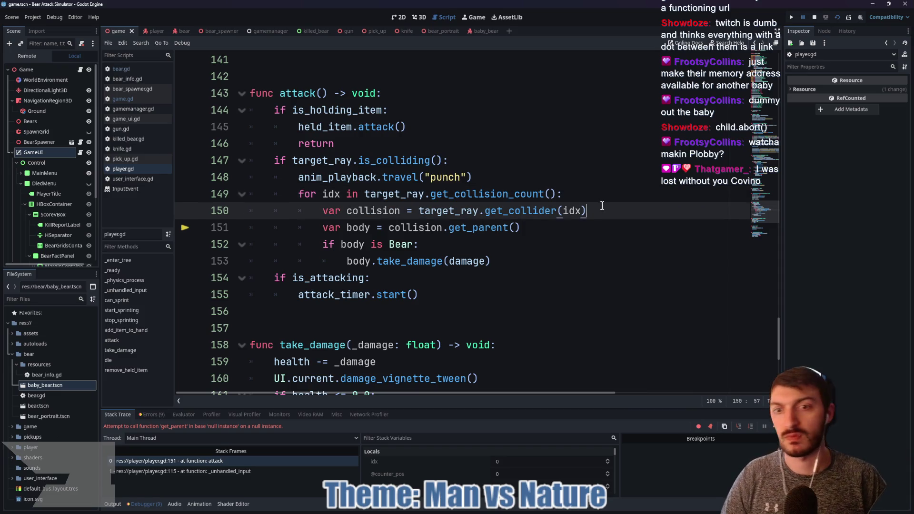
key(Return)
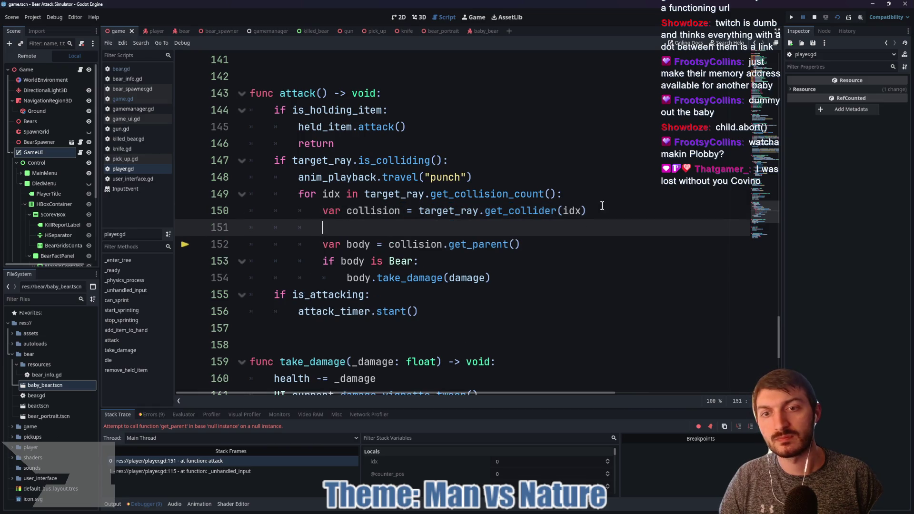
text(if n)
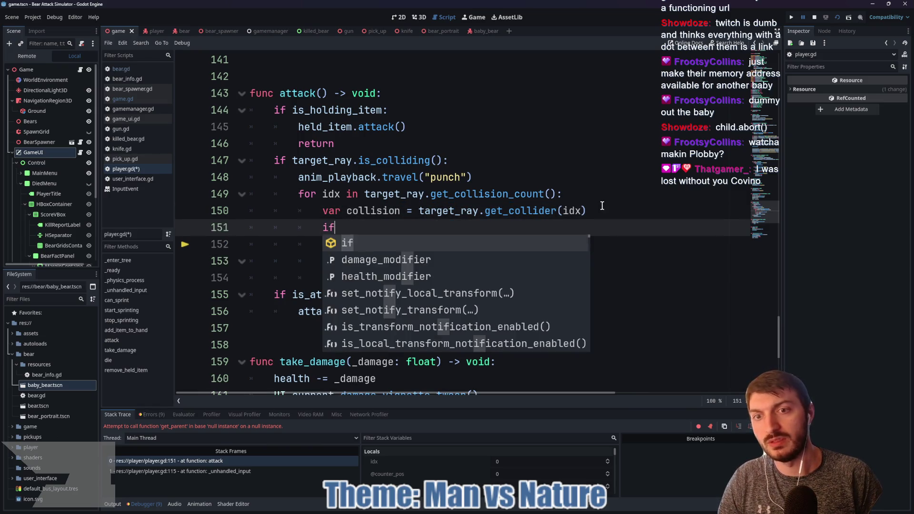
text(!is)
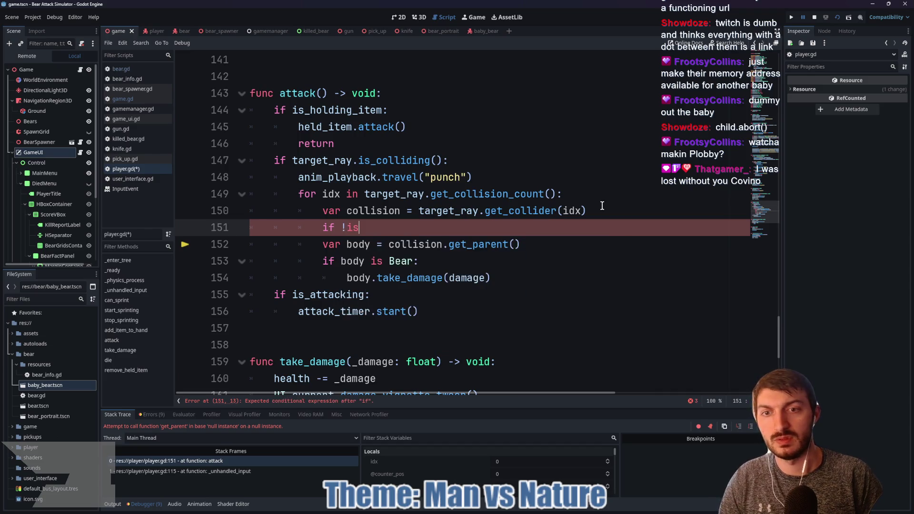
text(_instance_v)
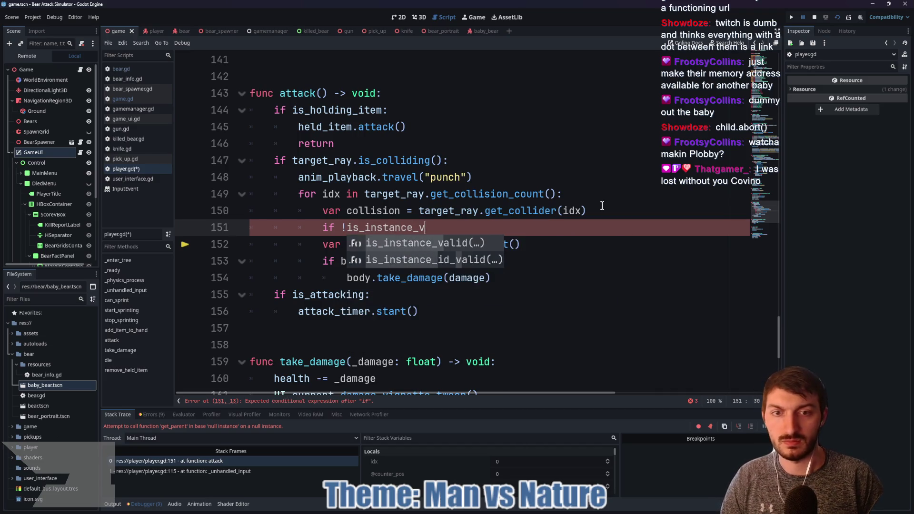
key(Return)
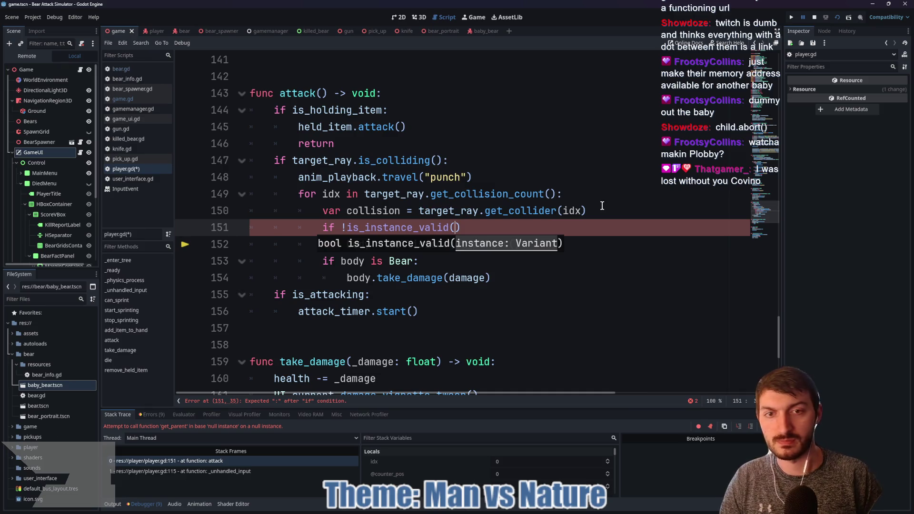
click(504, 226)
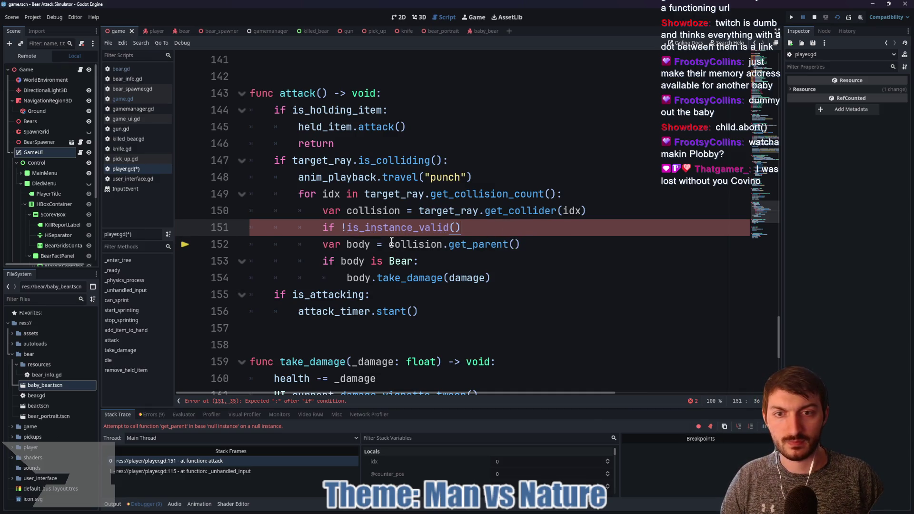
text(p;)
text(olli)
key(Return)
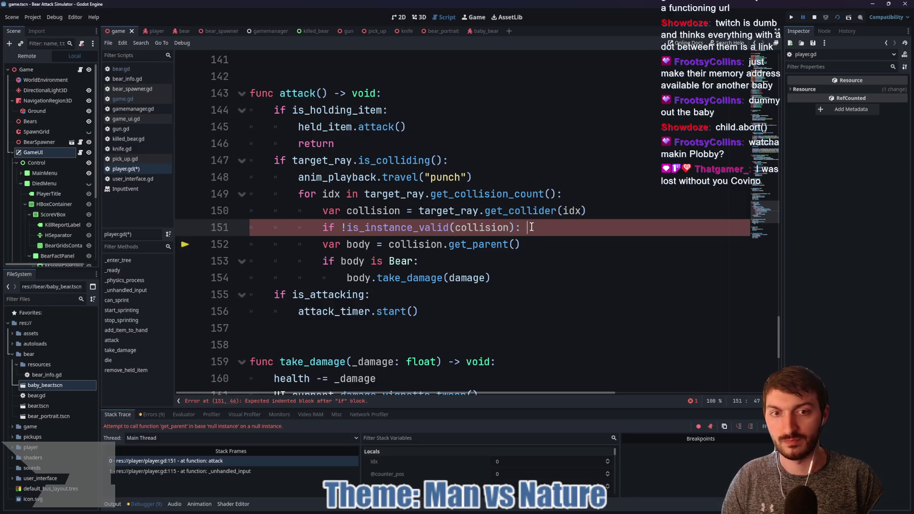
text(re)
key(BackSpace)
key(BackSpace)
text(dontinu)
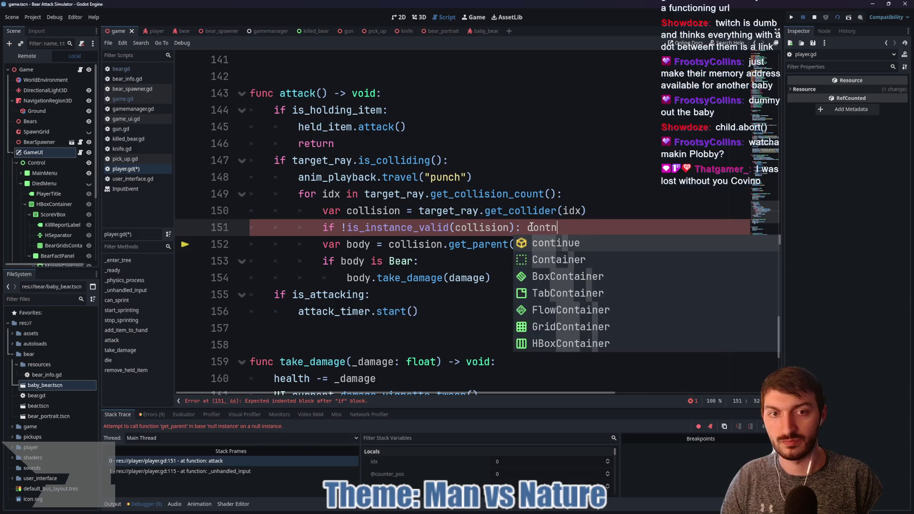
key(Return)
- Save player.gd, stop the running game, and relaunch the project with F5
key(ctrl+s)
click(813, 18)
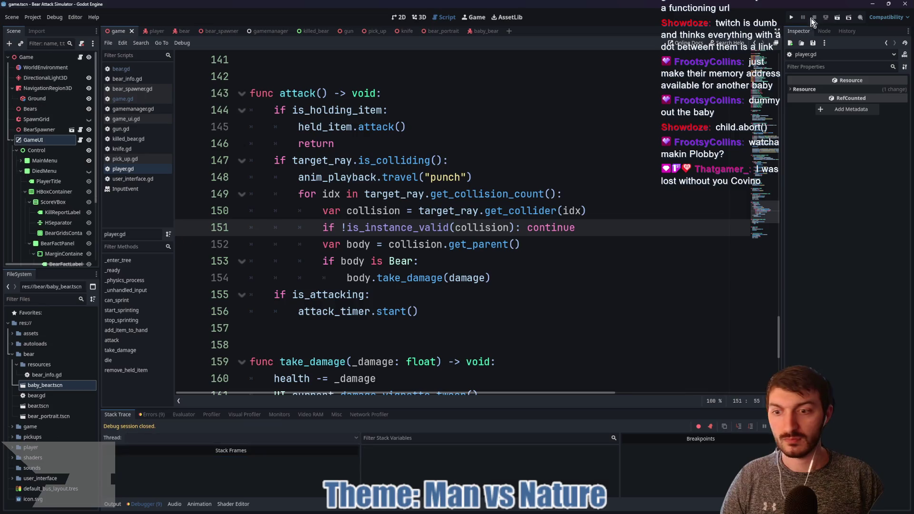
click(474, 263)
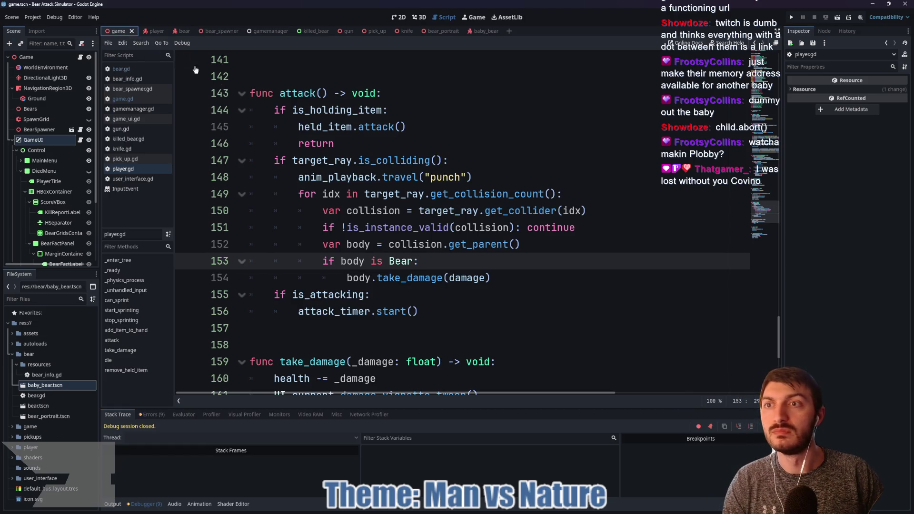
click(427, 188)
key(F5)
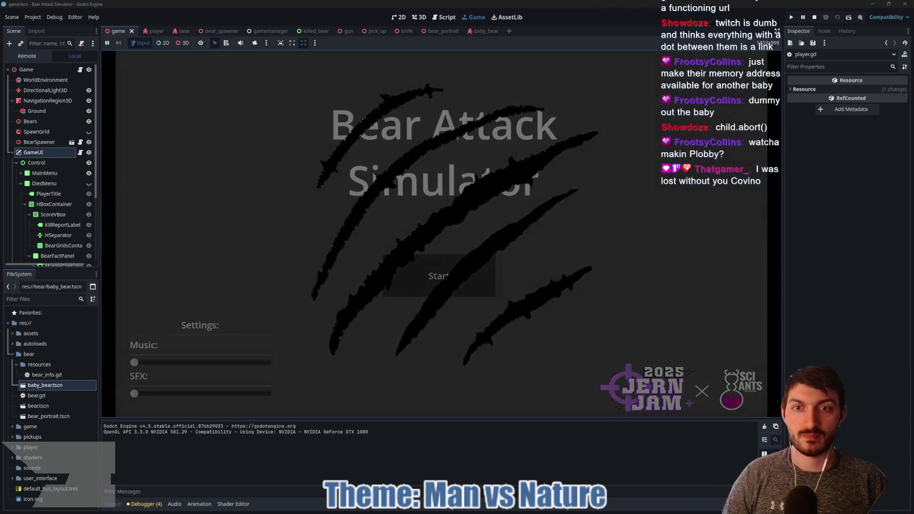
- Pick up the revolver and empty it at the charging bears
key(w)
key(e)
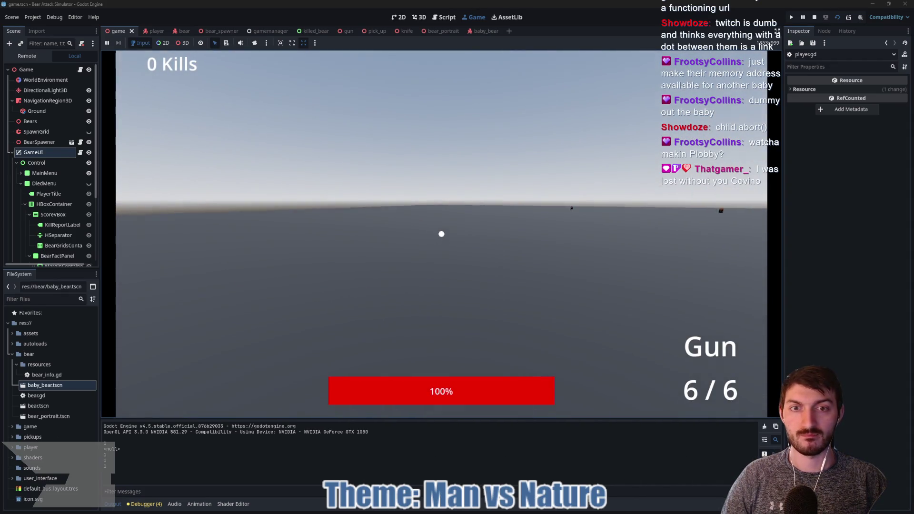
click(442, 234)
click(442, 233)
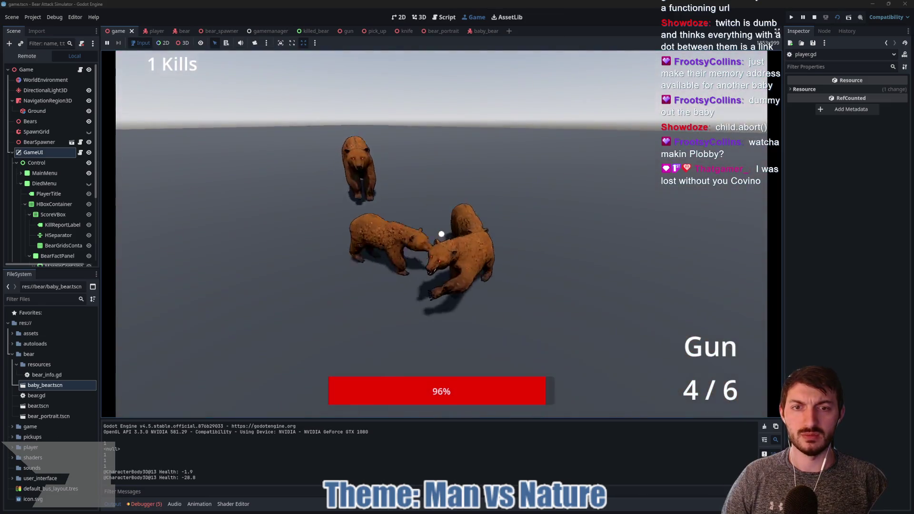
click(442, 234)
click(441, 234)
click(442, 234)
click(441, 234)
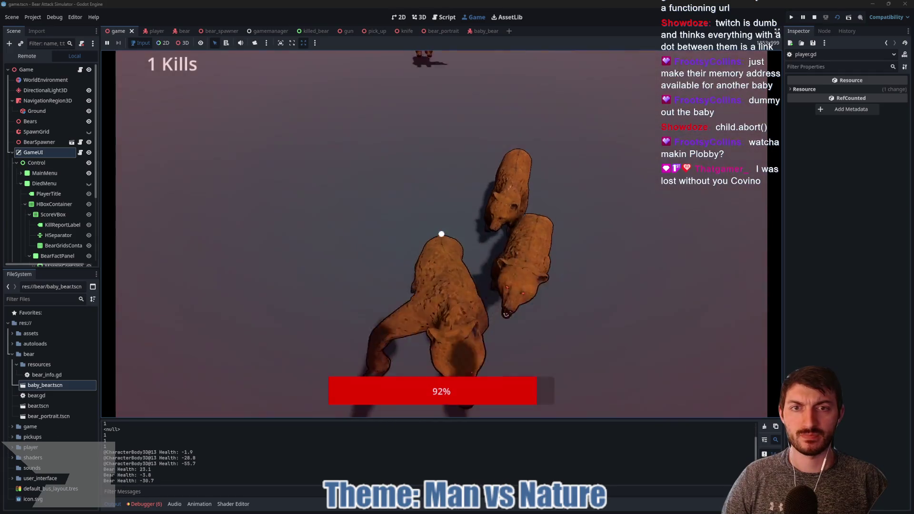
- Punch bears, including the baby bear, until the player dies with Score: 4
click(442, 234)
click(442, 234)
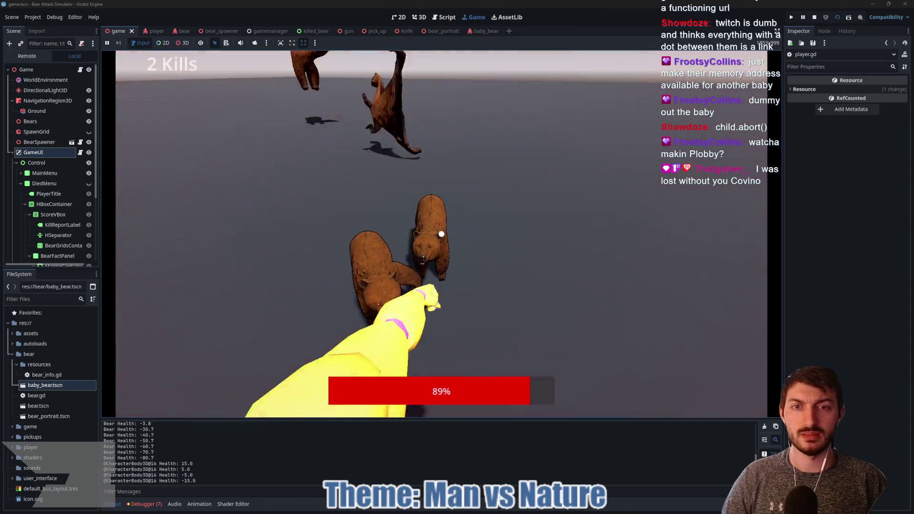
click(442, 234)
click(441, 234)
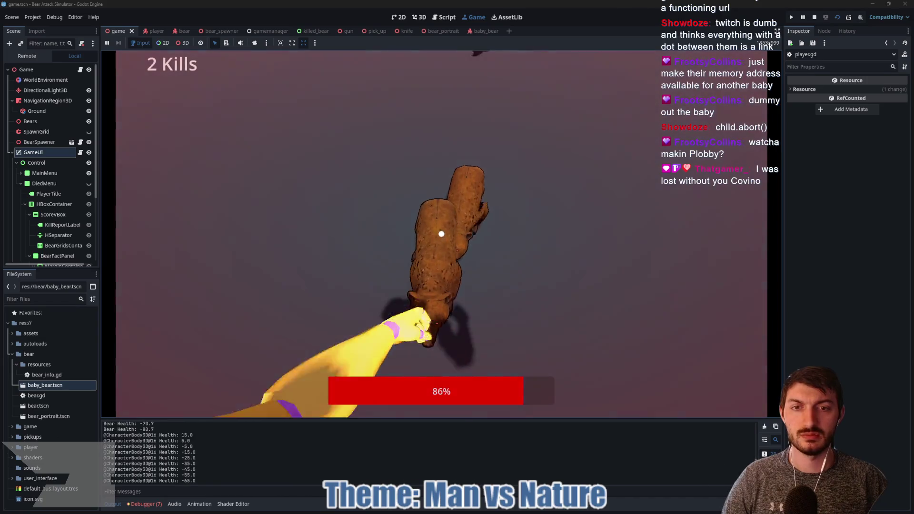
click(441, 234)
click(442, 234)
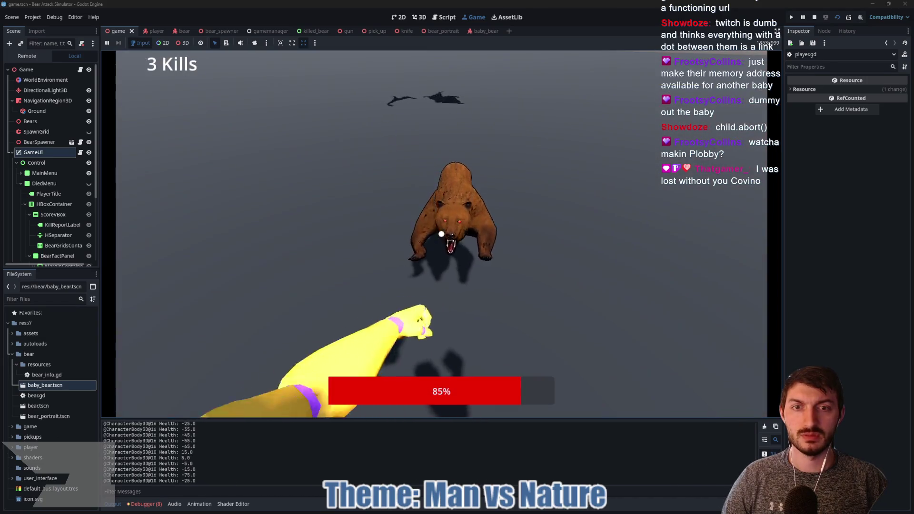
click(441, 234)
click(442, 234)
click(442, 234)
click(442, 233)
click(441, 233)
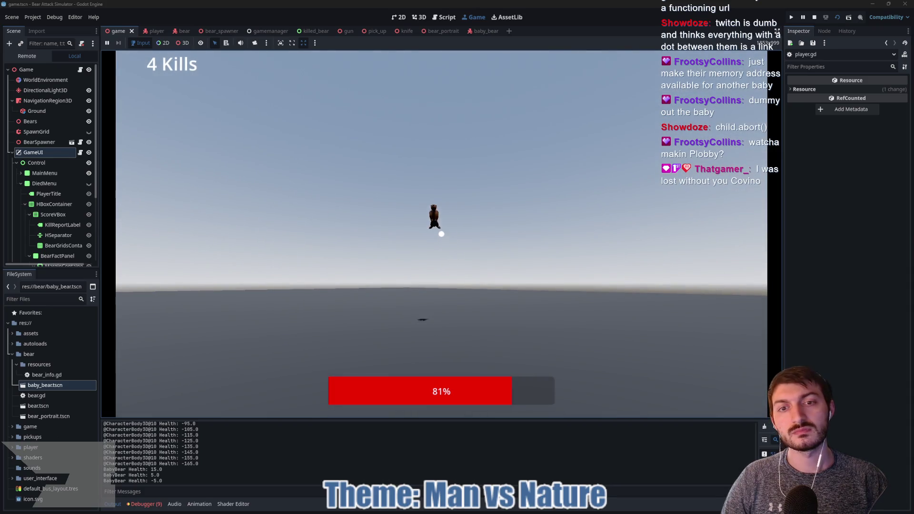
click(442, 234)
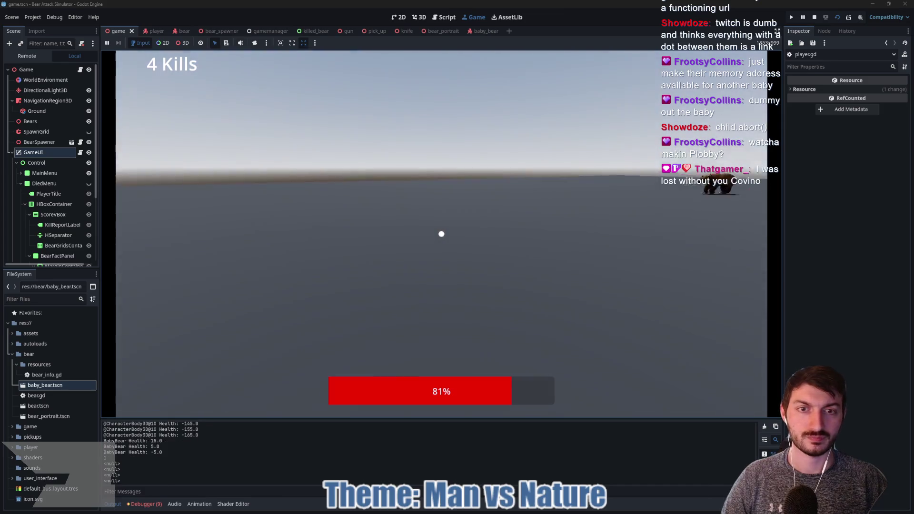
click(441, 234)
click(442, 233)
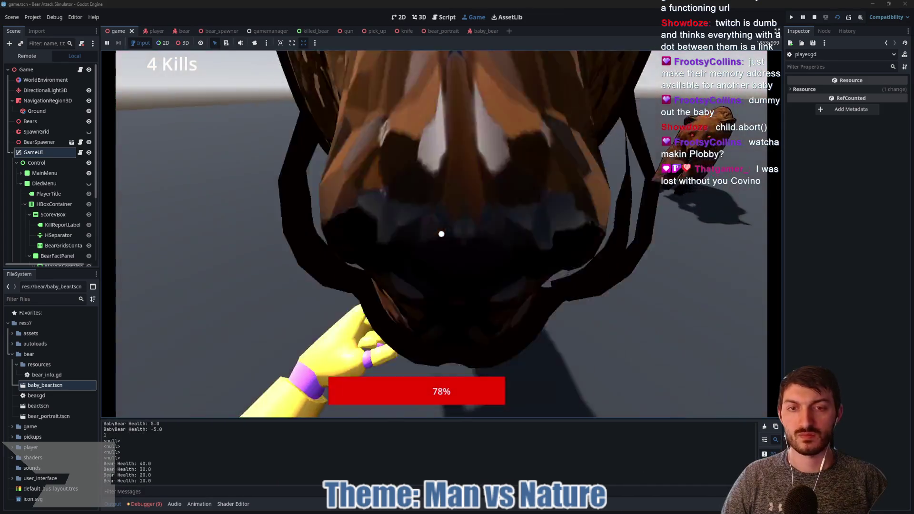
click(442, 234)
click(442, 234)
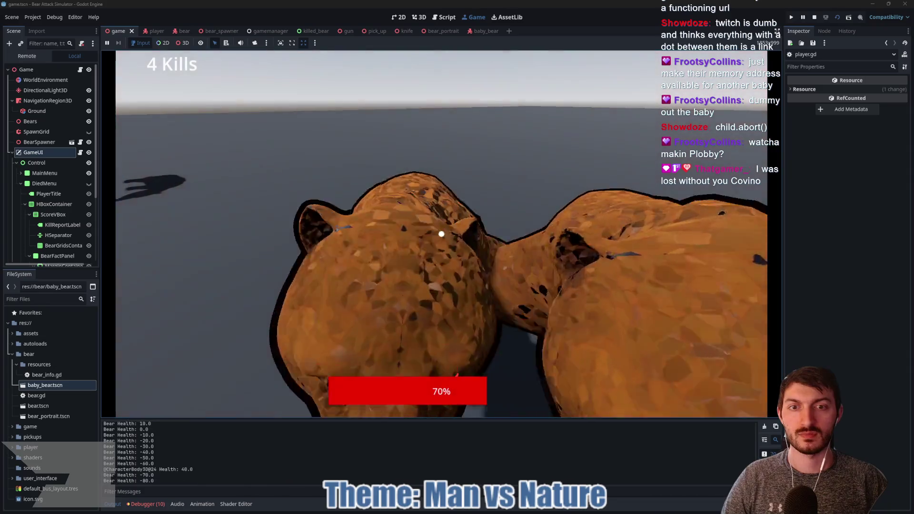
click(441, 234)
click(441, 233)
click(441, 234)
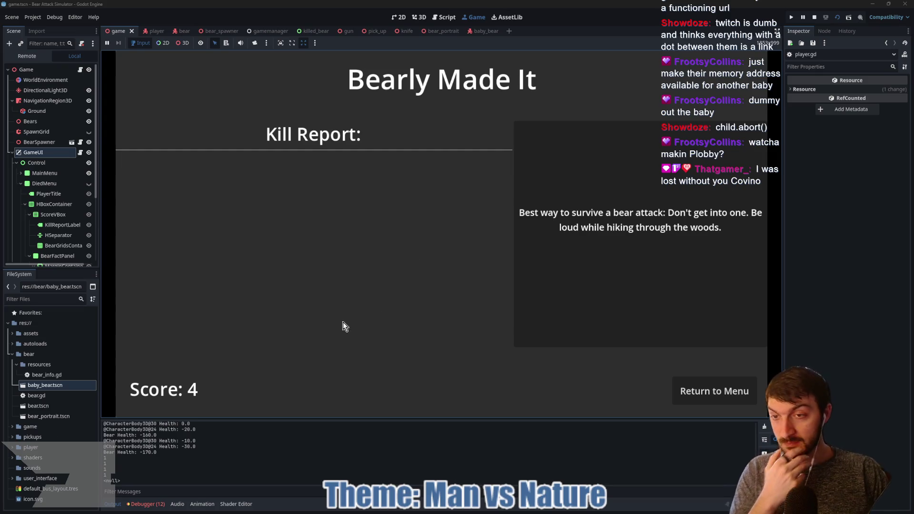
- Stop the game, enlarge the Errors panel, and jump to bear.gd line 139
click(815, 17)
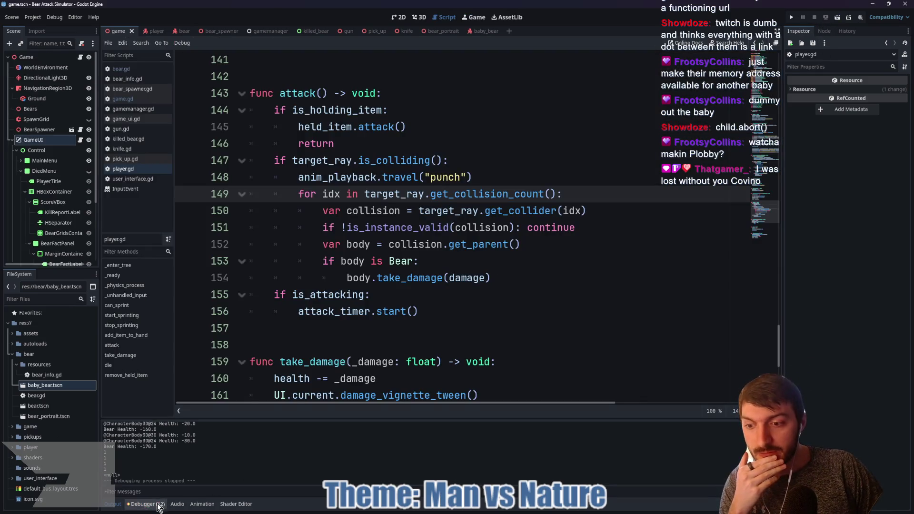
click(153, 414)
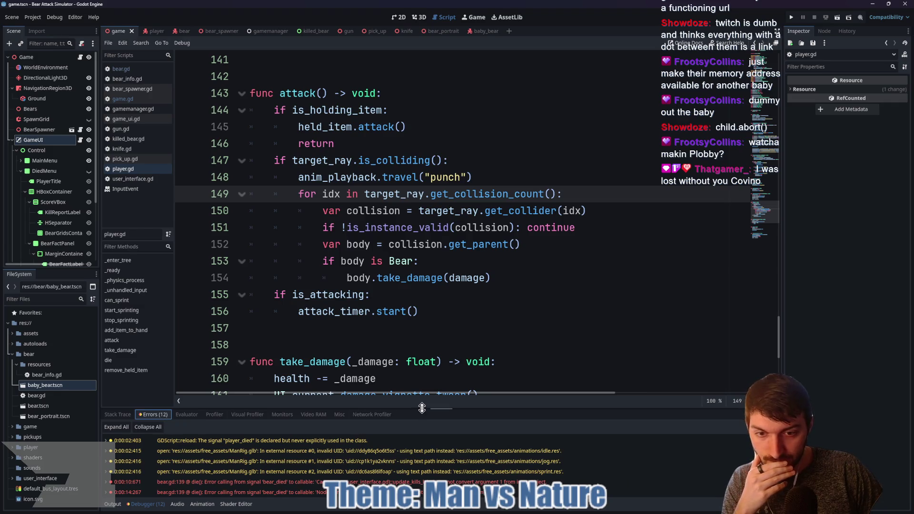
drag(422, 409, 421, 235)
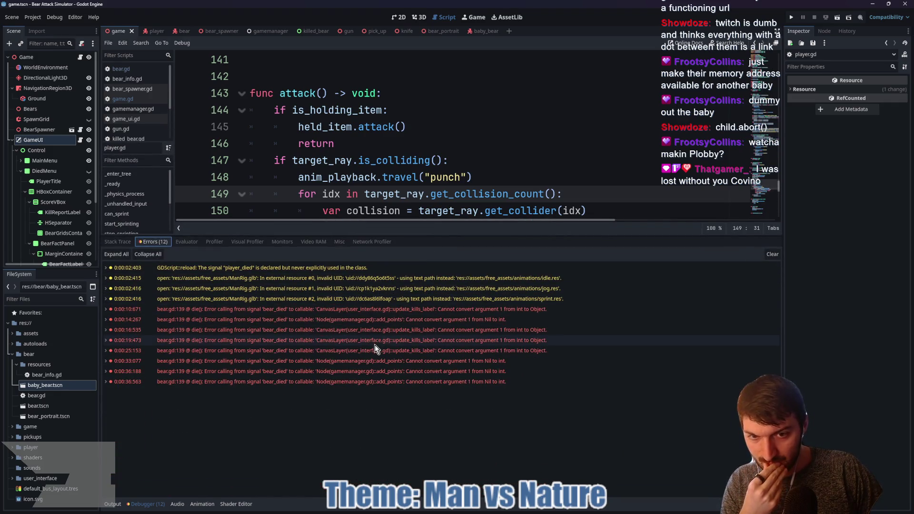
mouse_move(364, 363)
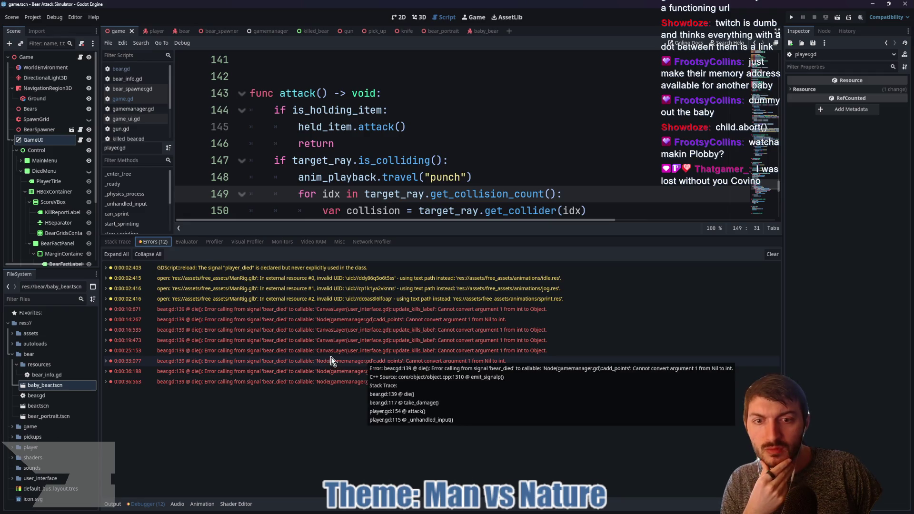
mouse_move(310, 336)
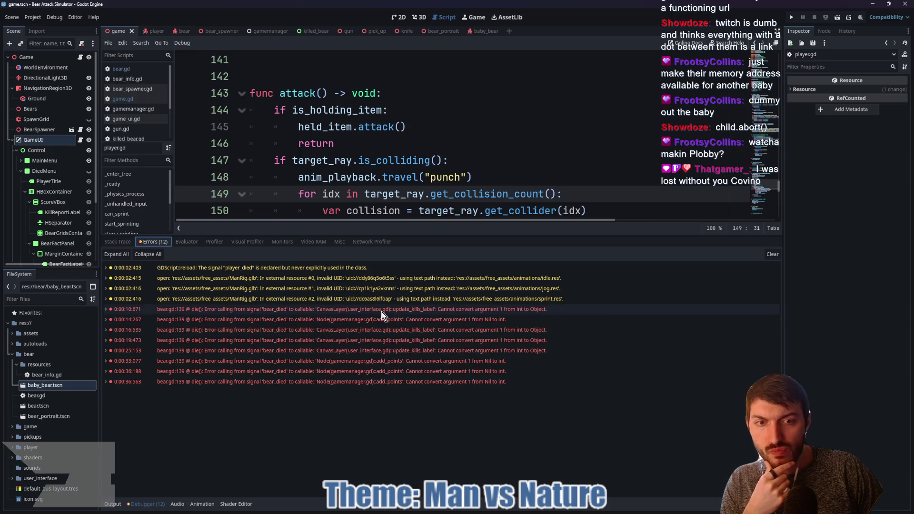
click(396, 311)
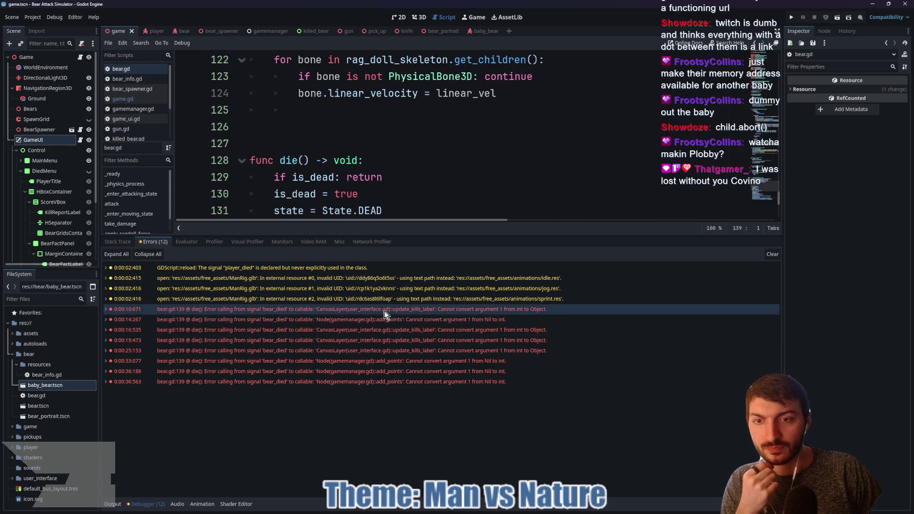
scroll(435, 180, down, 4)
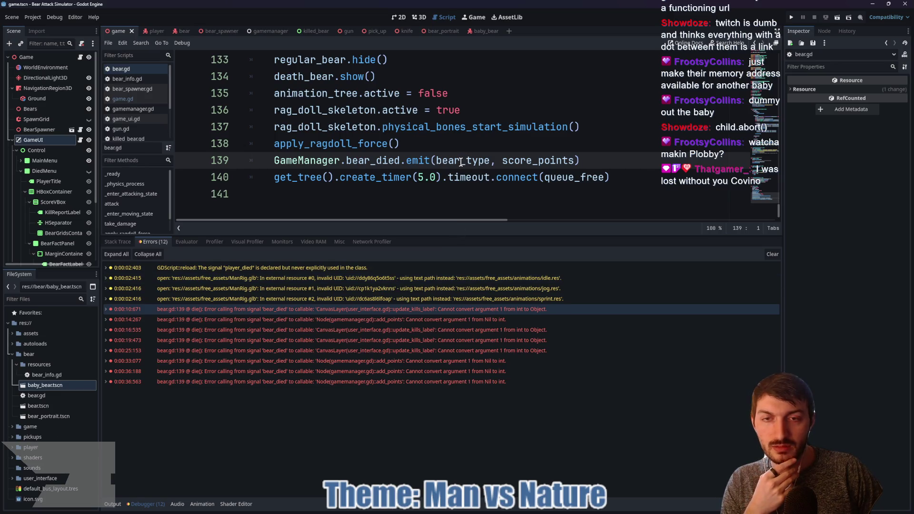
mouse_move(461, 162)
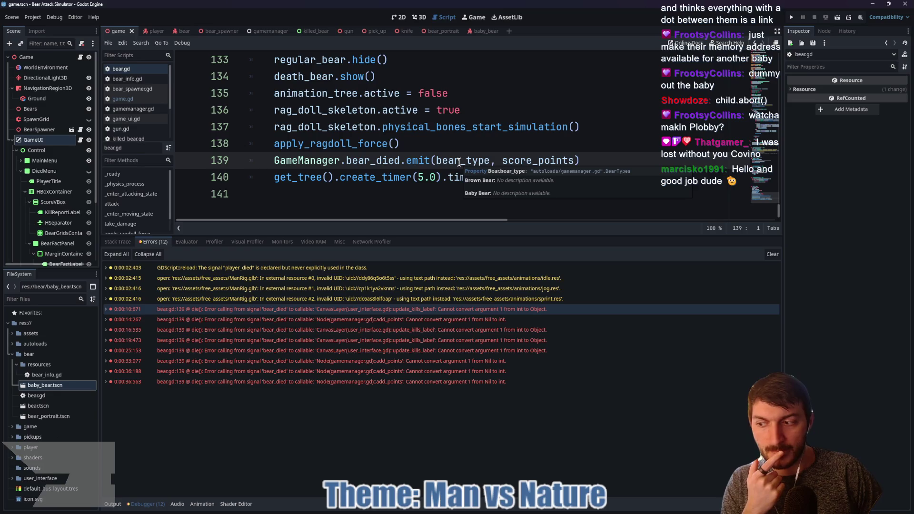
- Inspect the update_kills_label and add_points Nil-to-int errors, then open gamemanager.gd
click(465, 333)
click(450, 342)
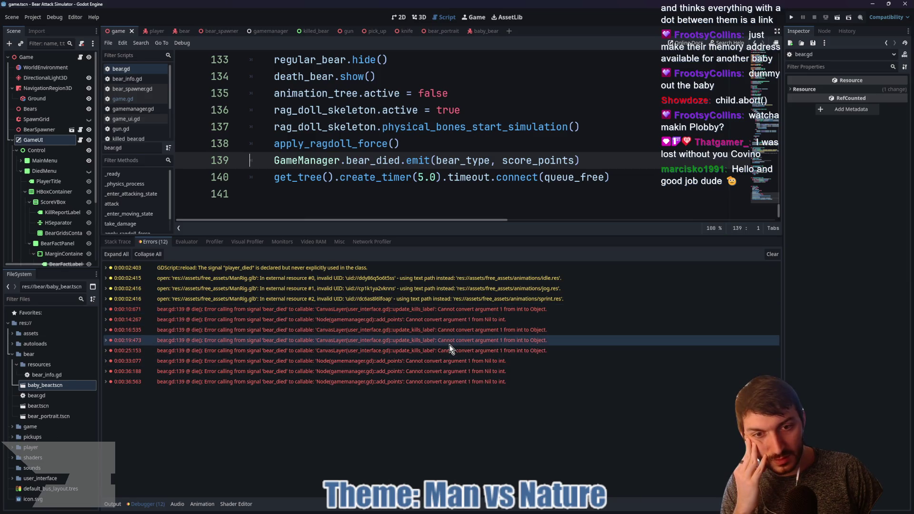
click(444, 372)
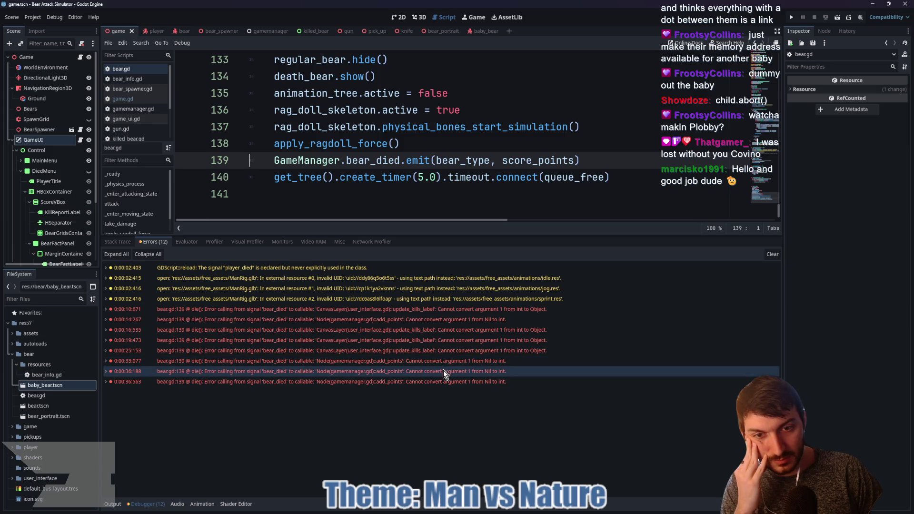
click(444, 332)
mouse_move(444, 336)
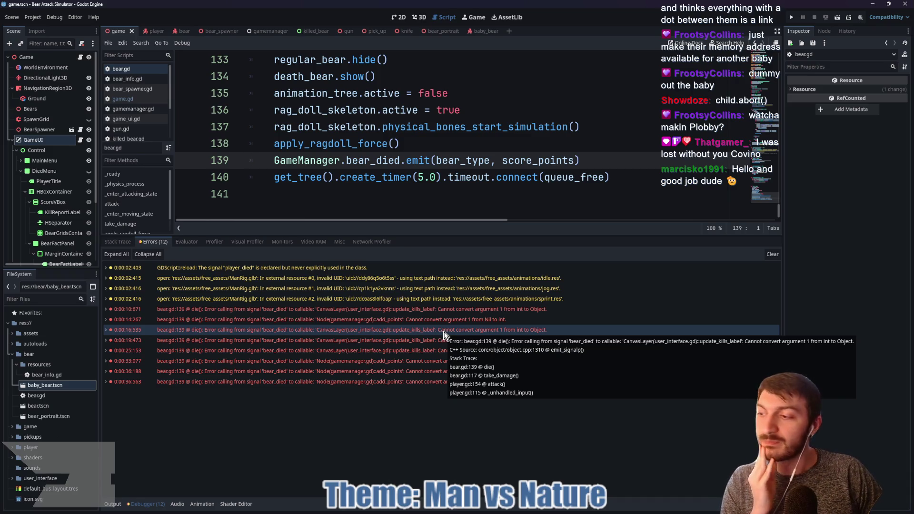
click(445, 321)
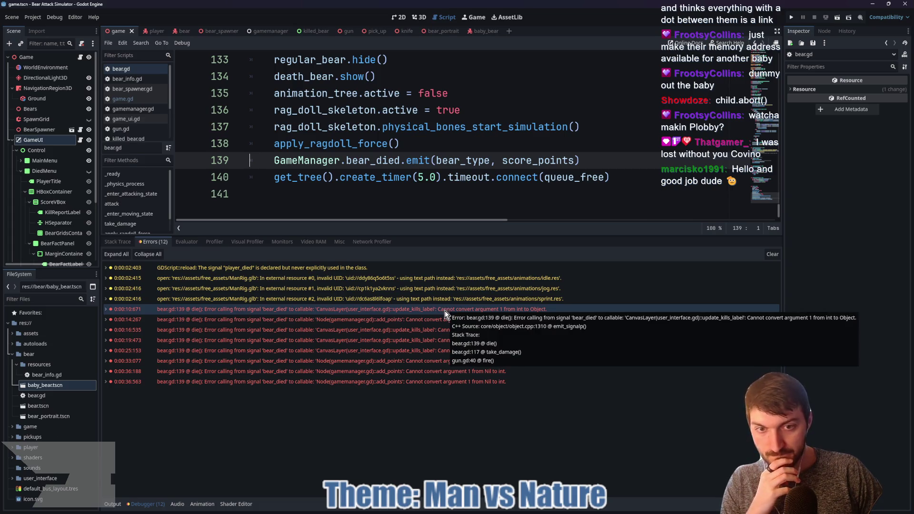
double_click(445, 311)
double_click(444, 313)
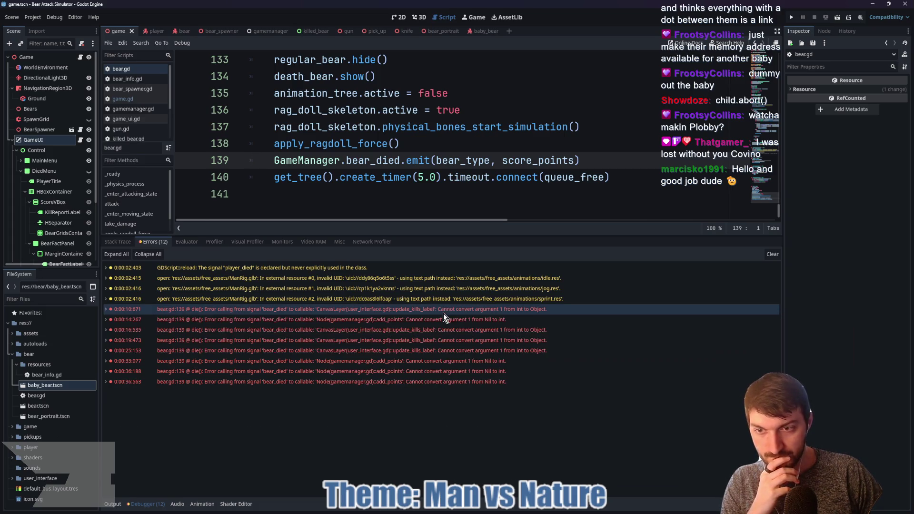
click(444, 323)
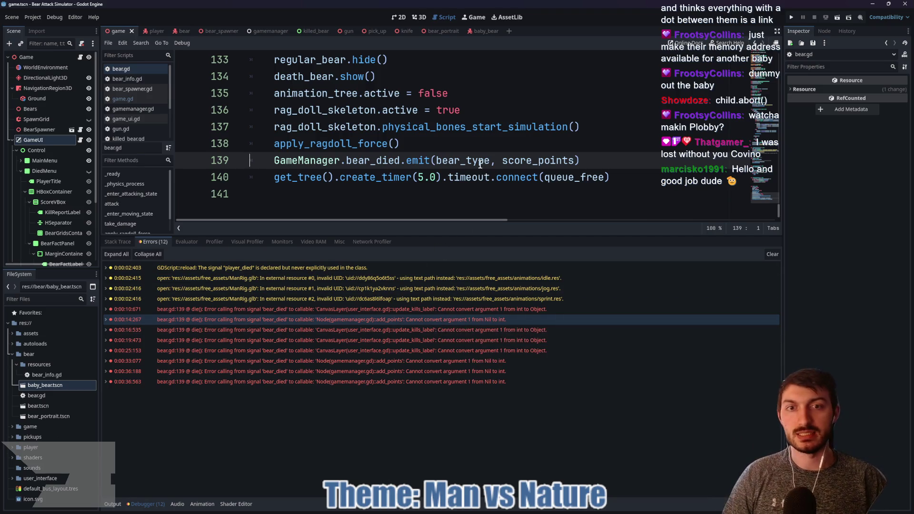
ctrl+click(313, 164)
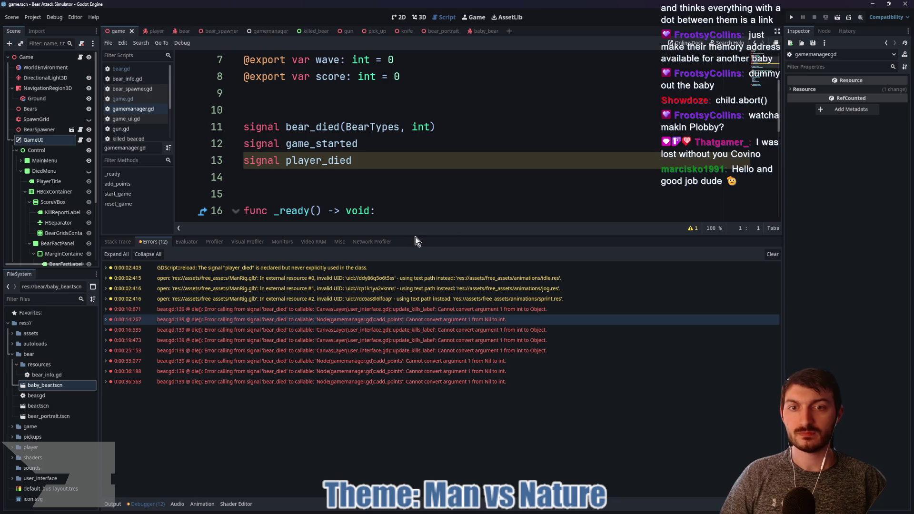
- Replace BearTypes with String in 'signal bear_died' and jump back to bear.gd line 139
drag(415, 240, 414, 381)
scroll(373, 249, up, 2)
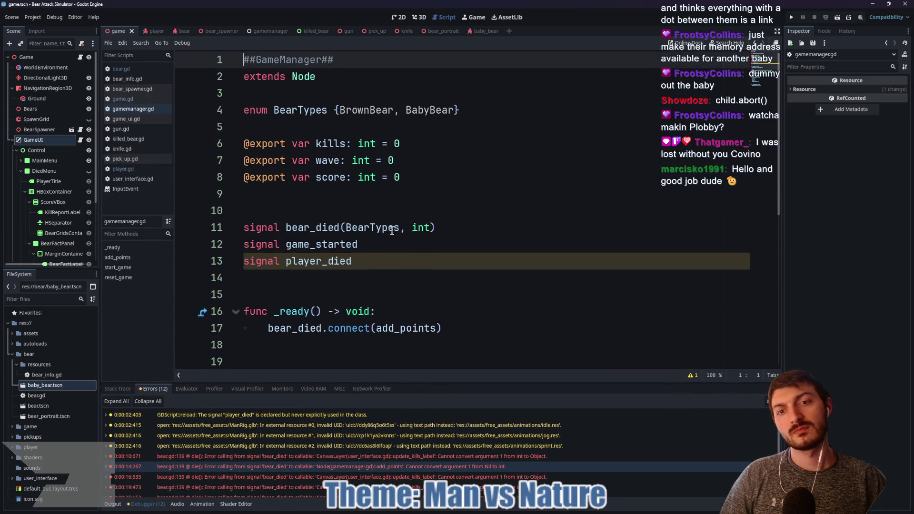
drag(399, 227, 345, 227)
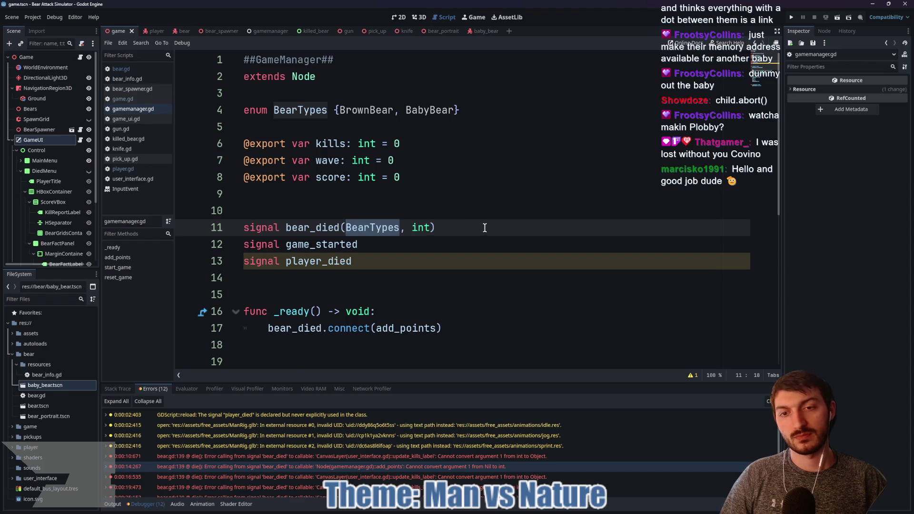
scroll(485, 227, down, 4)
mouse_move(484, 225)
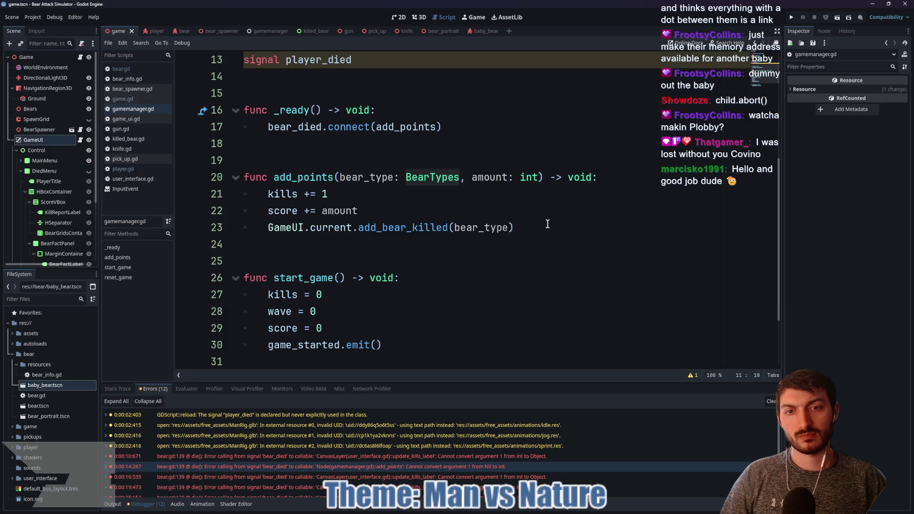
scroll(546, 224, up, 3)
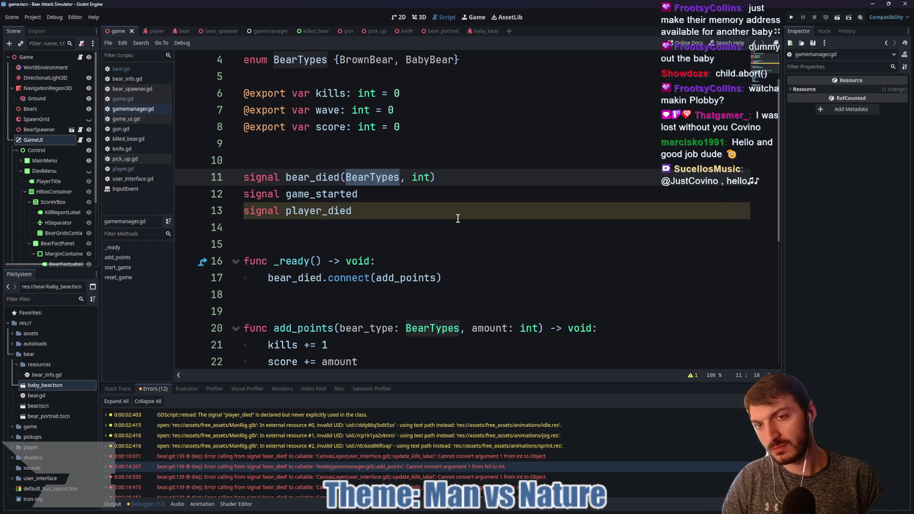
text(String)
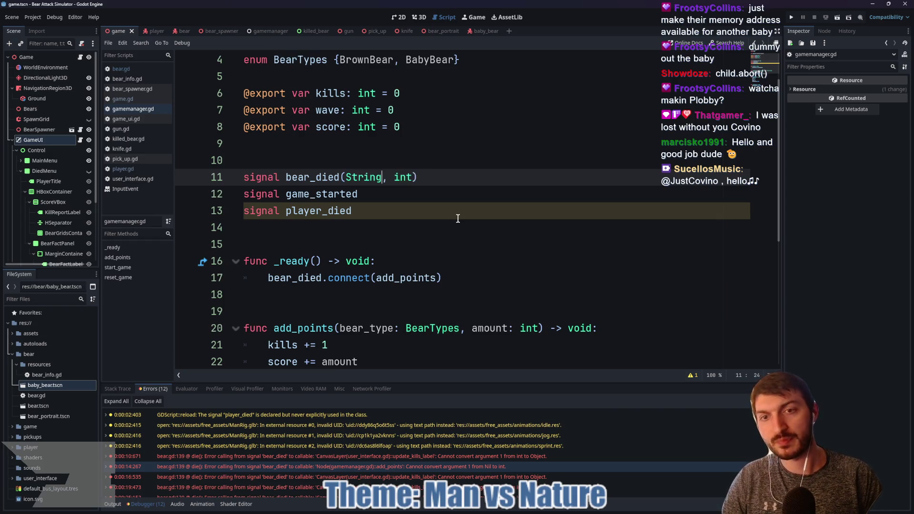
click(439, 190)
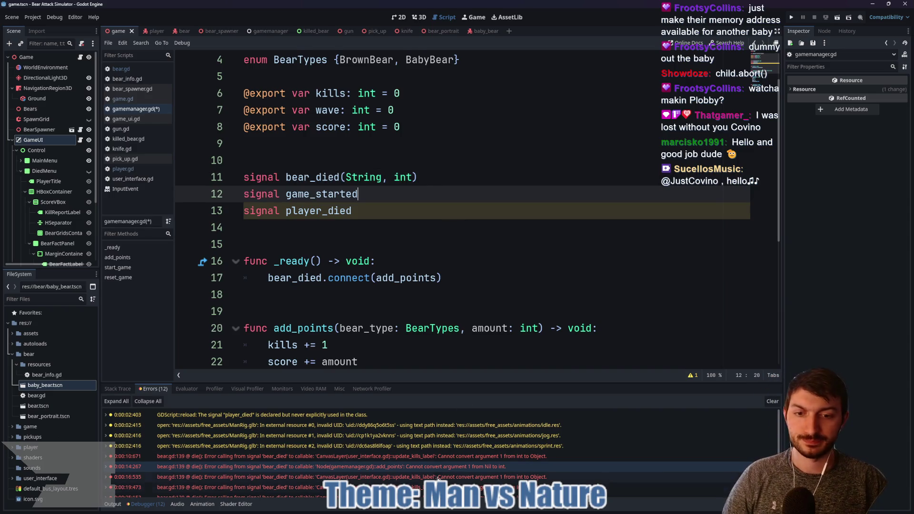
double_click(437, 466)
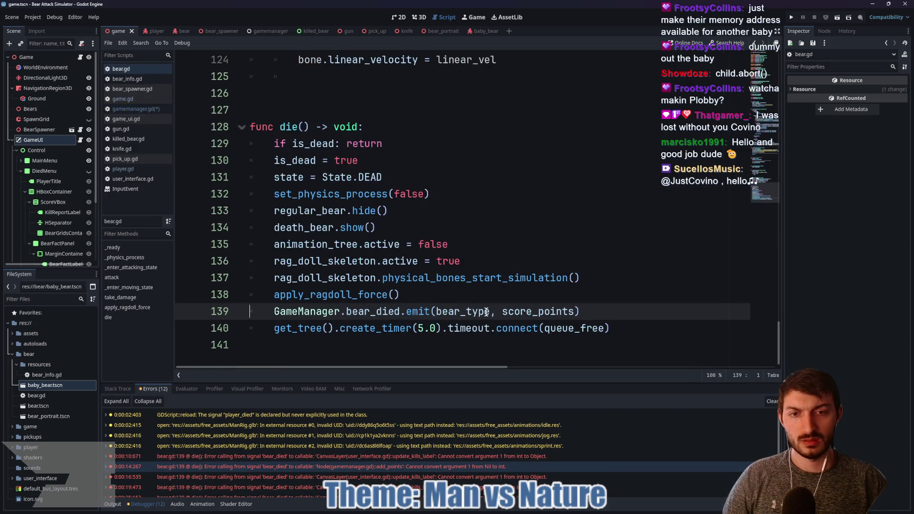
- Wrap bear_type in str() in the line 139 bear_died emit, save, and rerun the game
drag(491, 311, 437, 311)
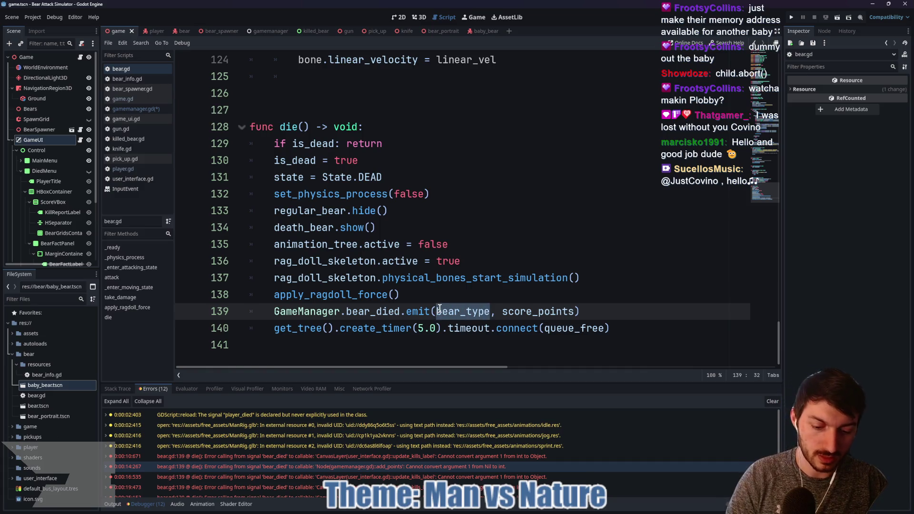
text(()
text(str()
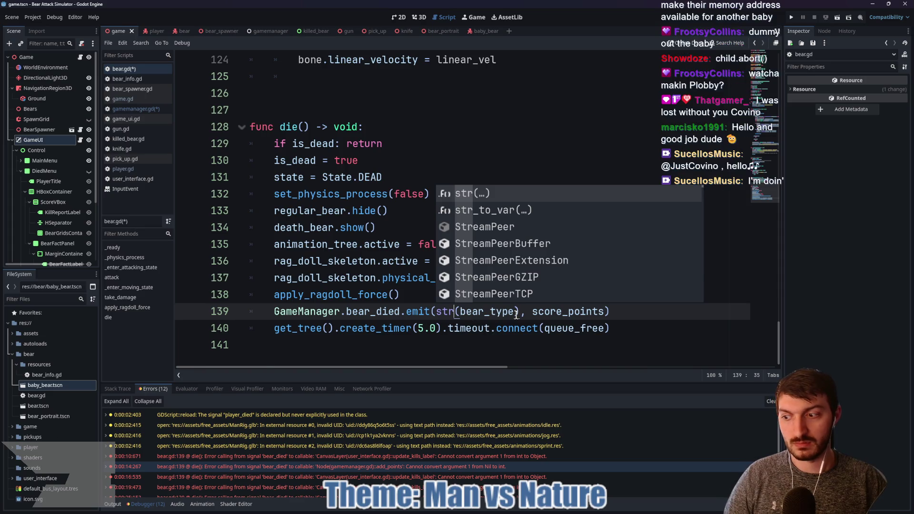
click(517, 313)
key(ctrl+s)
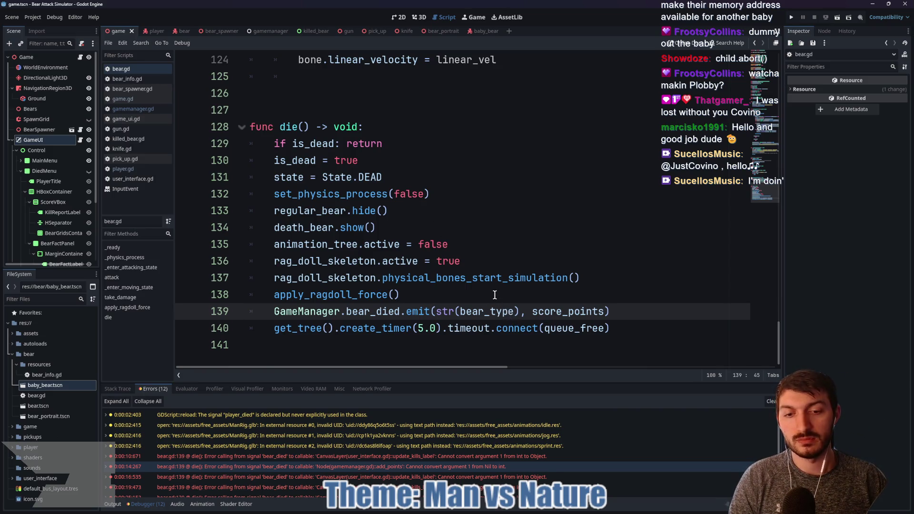
scroll(499, 450, down, 2)
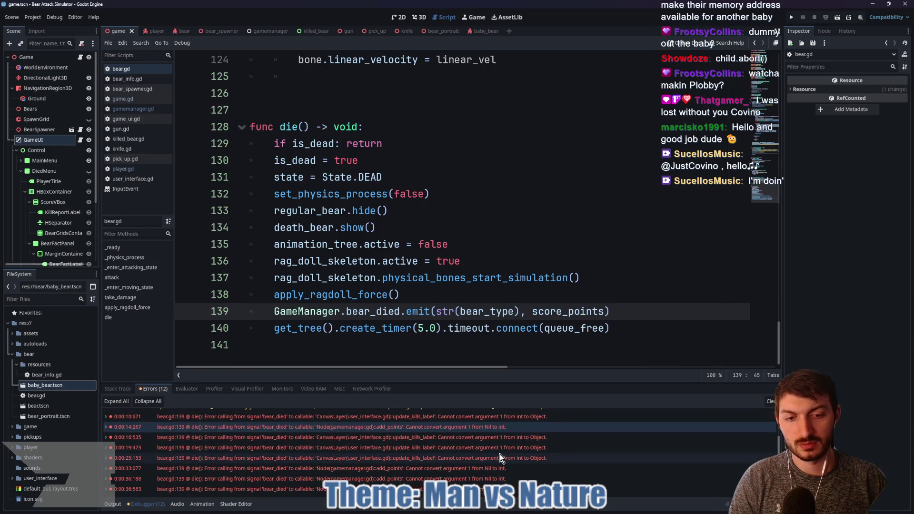
click(492, 481)
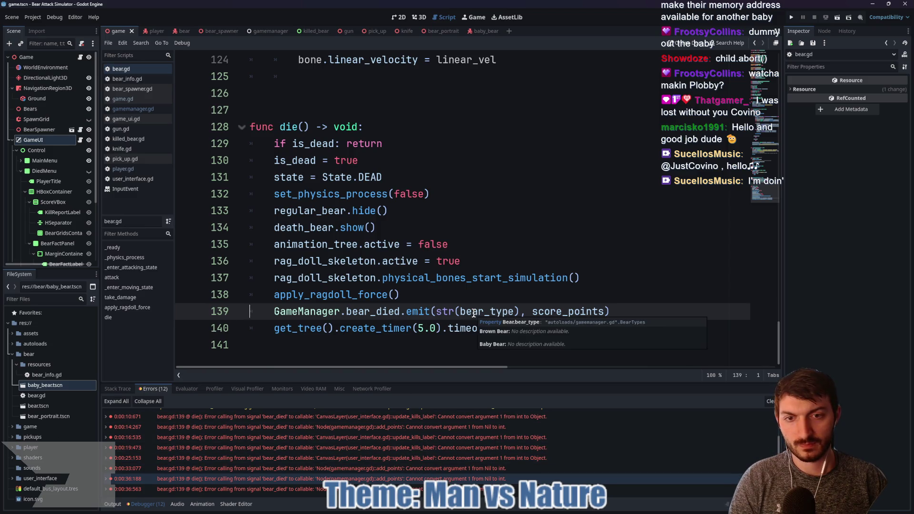
key(F5)
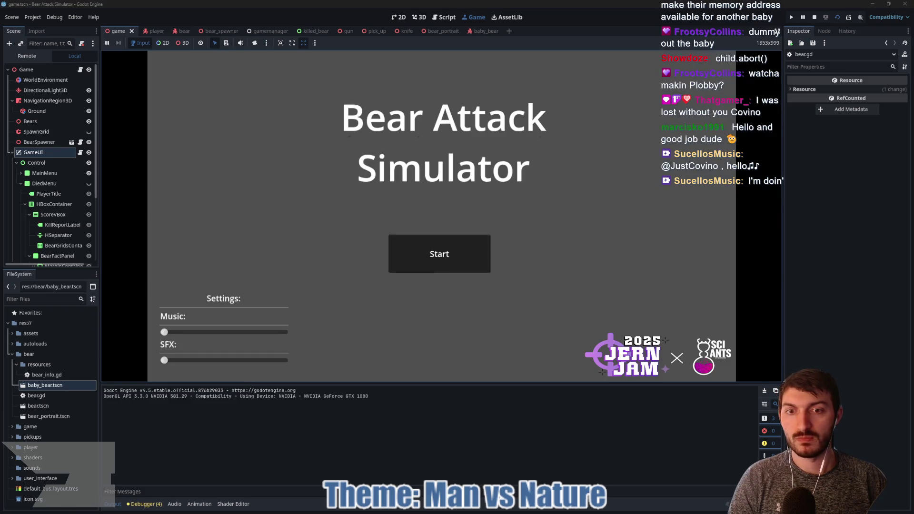
- Start a new game and shoot the approaching bears with the gun
click(437, 262)
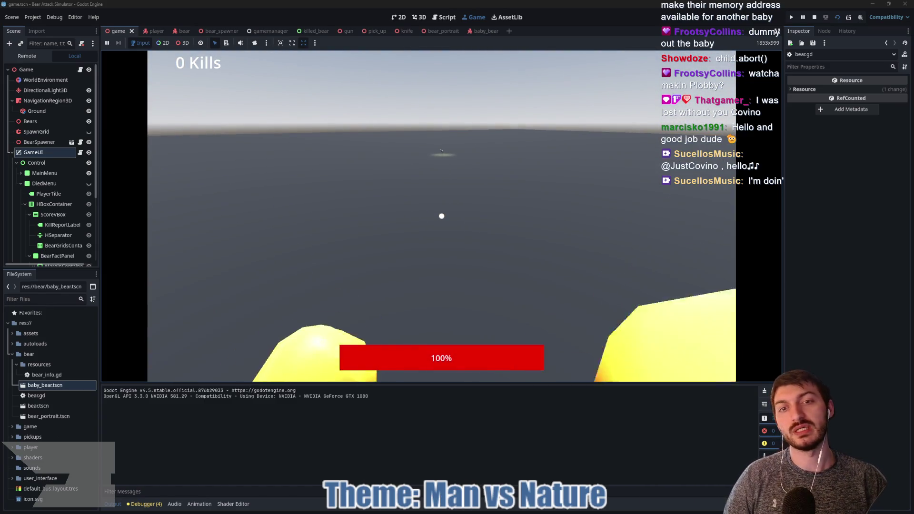
click(442, 217)
click(442, 216)
click(442, 216)
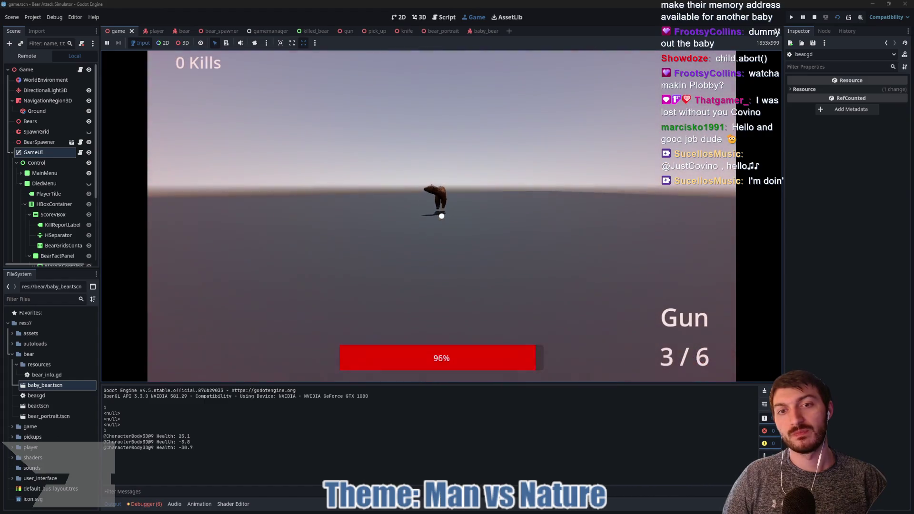
click(442, 216)
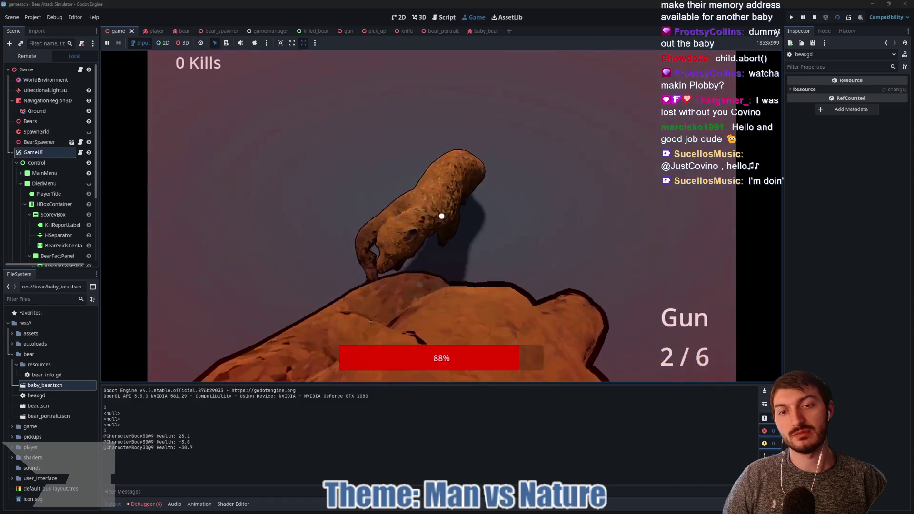
click(442, 216)
- Punch bears until dying at 0 kills, return to the main menu, and show the runtime errors
key(2)
click(442, 216)
click(442, 216)
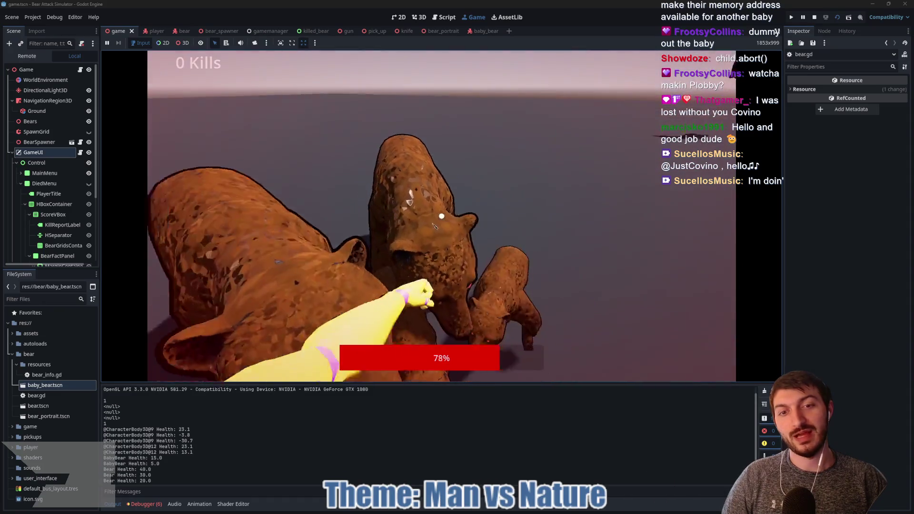
click(442, 216)
click(442, 216)
click(442, 217)
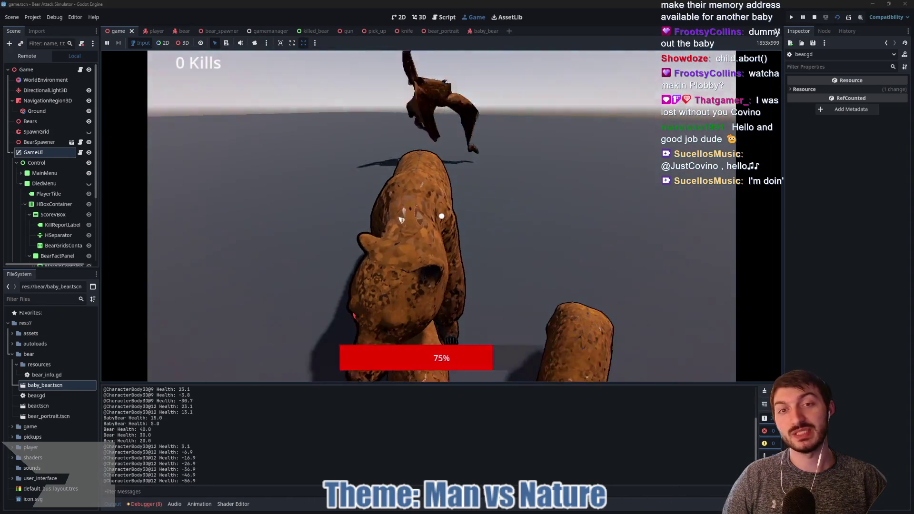
click(442, 217)
click(441, 216)
click(442, 216)
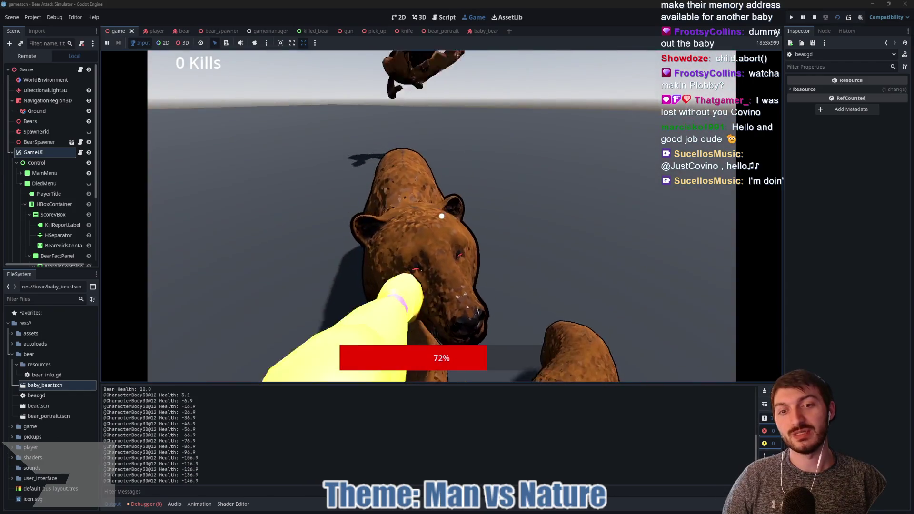
click(442, 216)
click(442, 217)
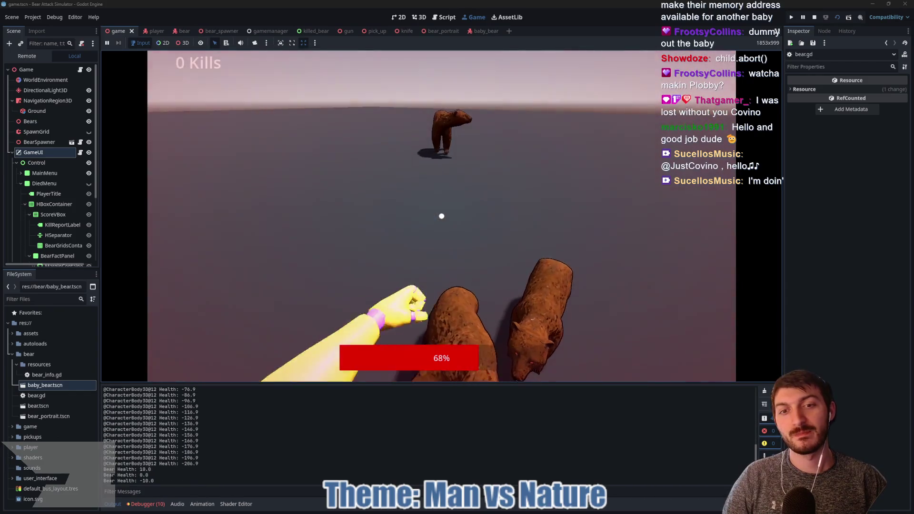
click(442, 216)
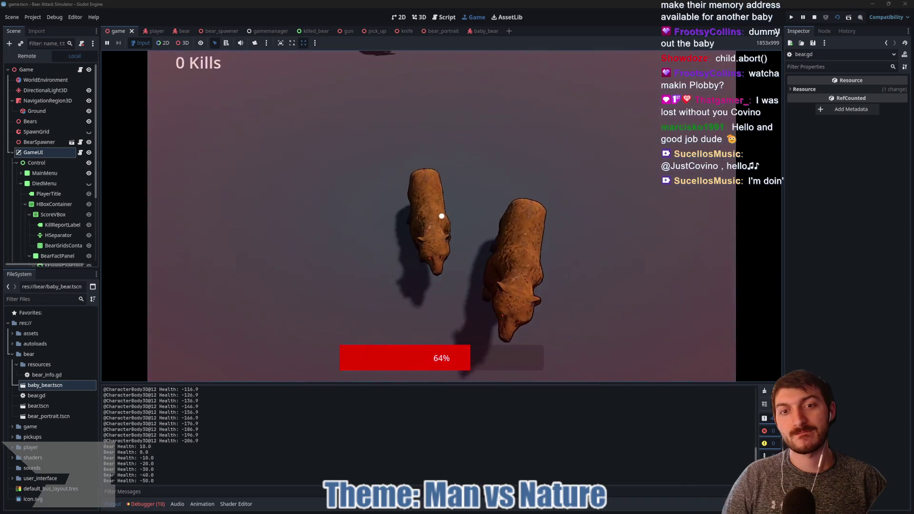
click(442, 216)
click(442, 216)
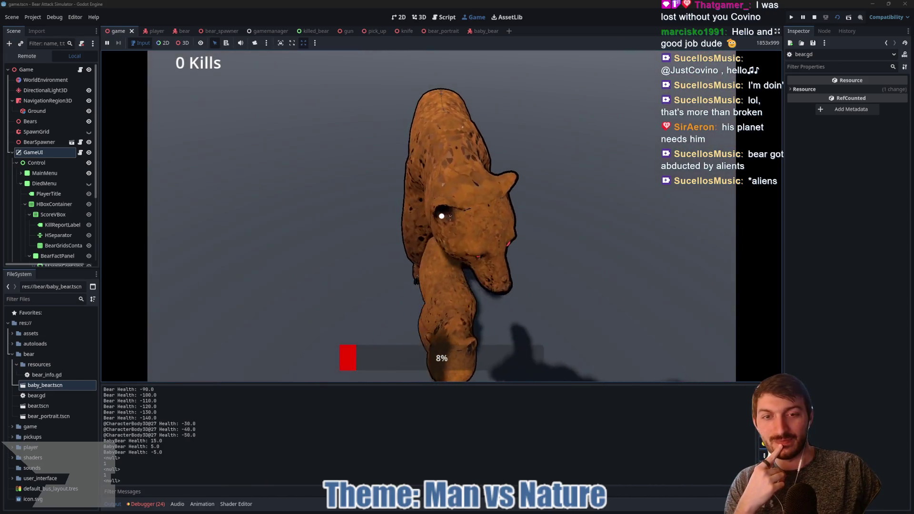
click(442, 217)
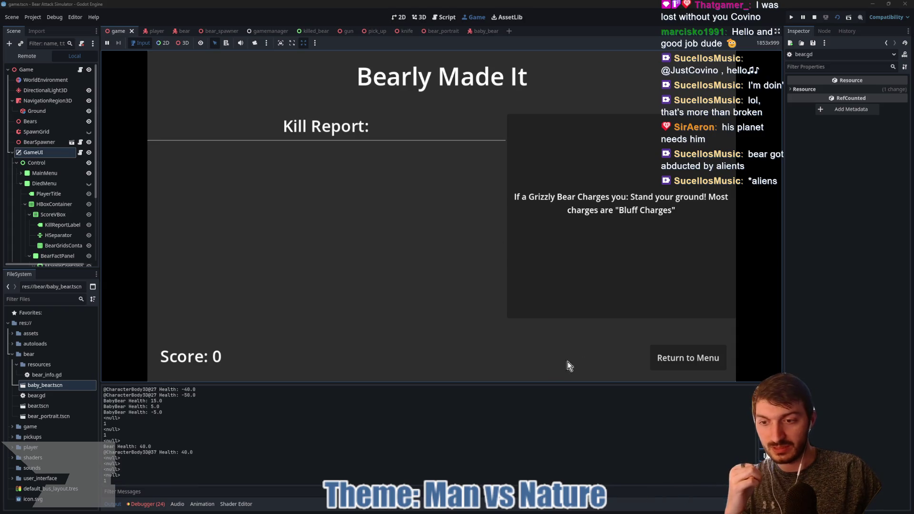
click(694, 355)
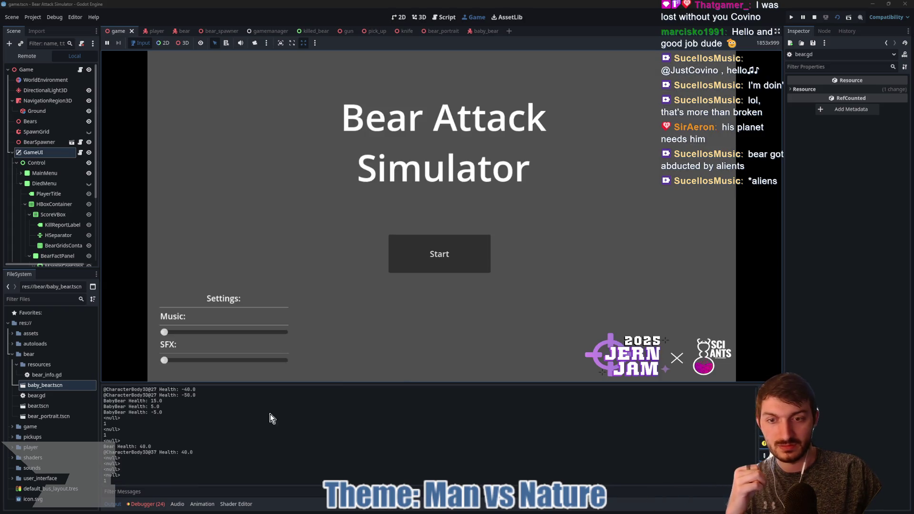
click(149, 504)
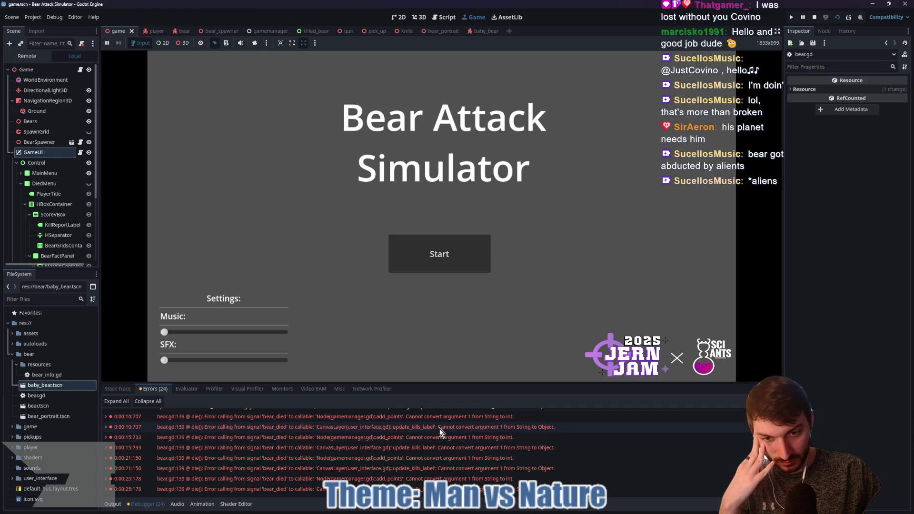
- Revert bear.gd line 139 to emit(bear_type, score_points) by removing the str() call
mouse_move(439, 429)
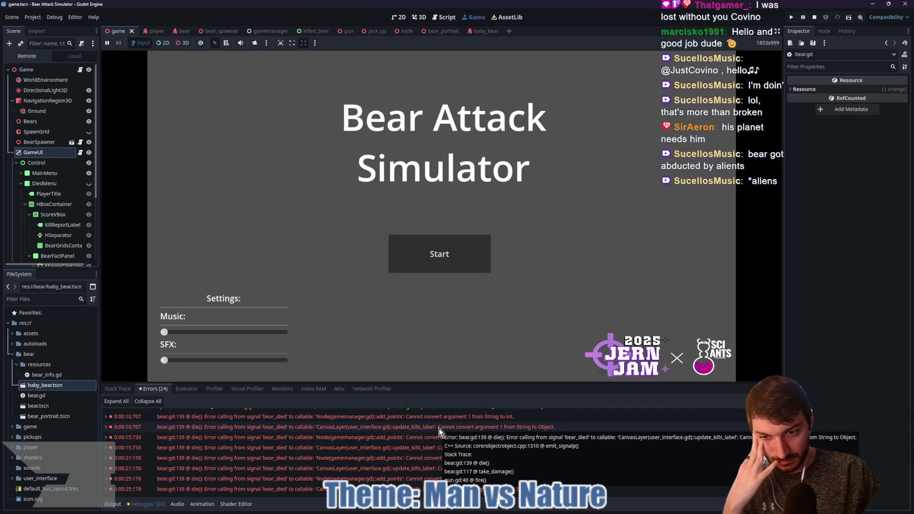
double_click(439, 429)
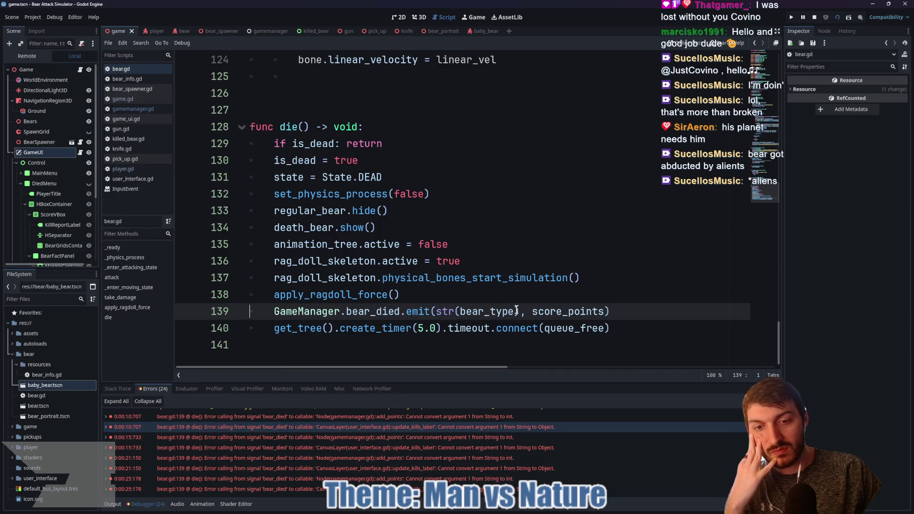
mouse_move(517, 310)
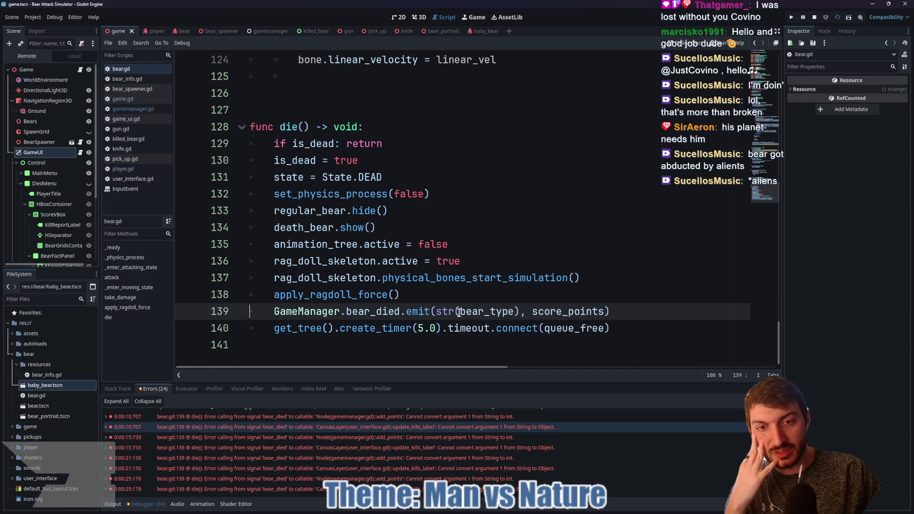
drag(437, 311, 459, 311)
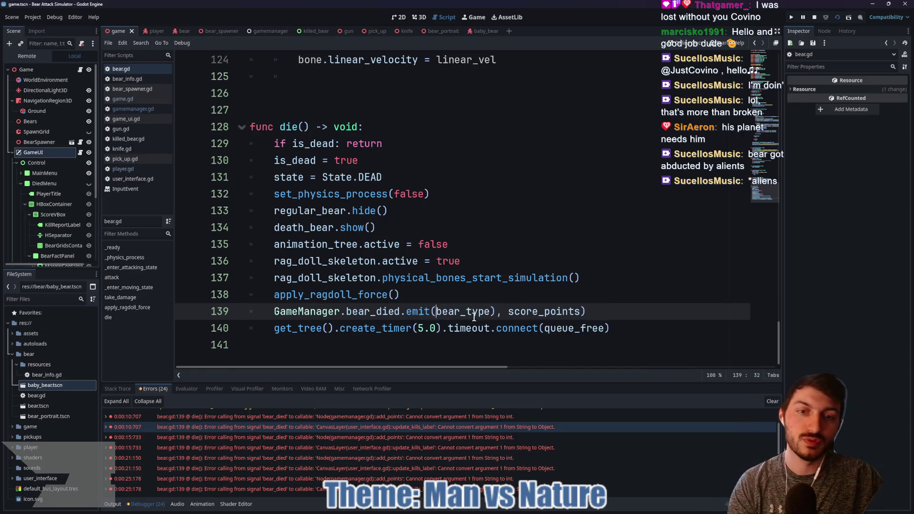
key(Delete)
click(497, 312)
key(BackSpace)
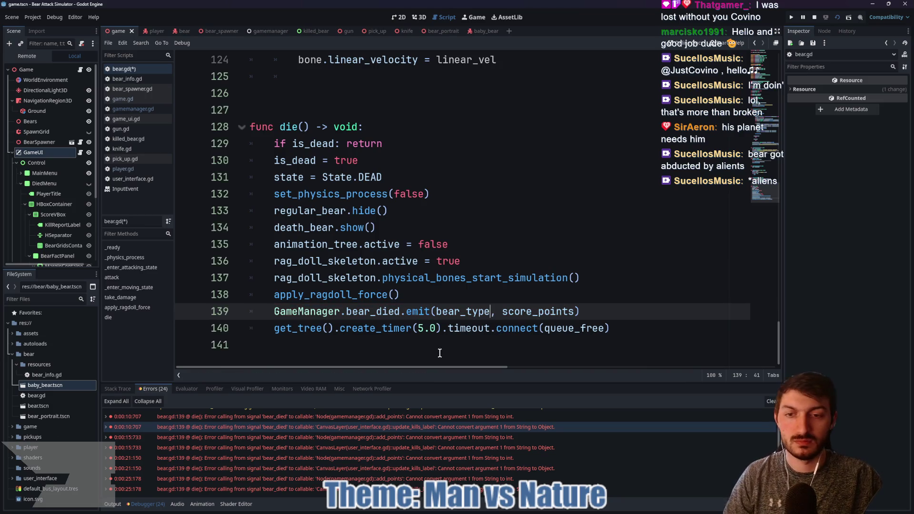
- Stop the game, review the later add_points errors, and open the GameManager script
click(407, 456)
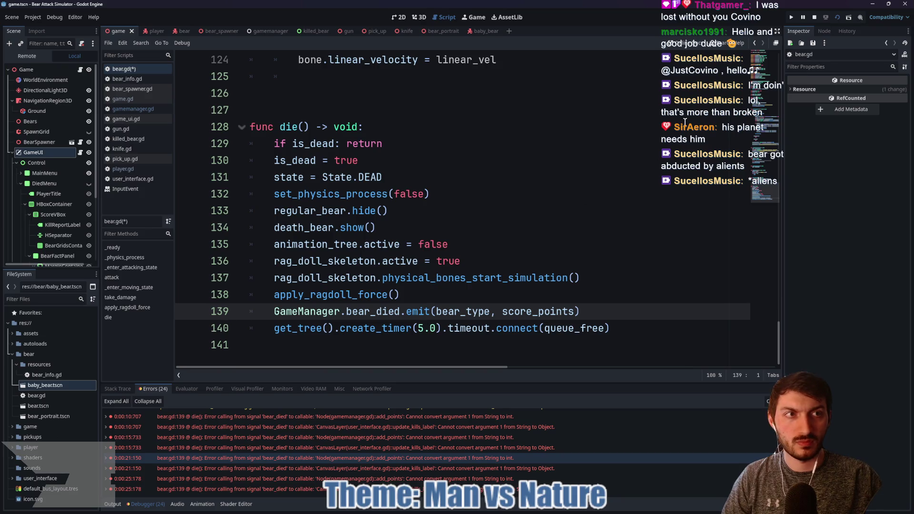
click(816, 20)
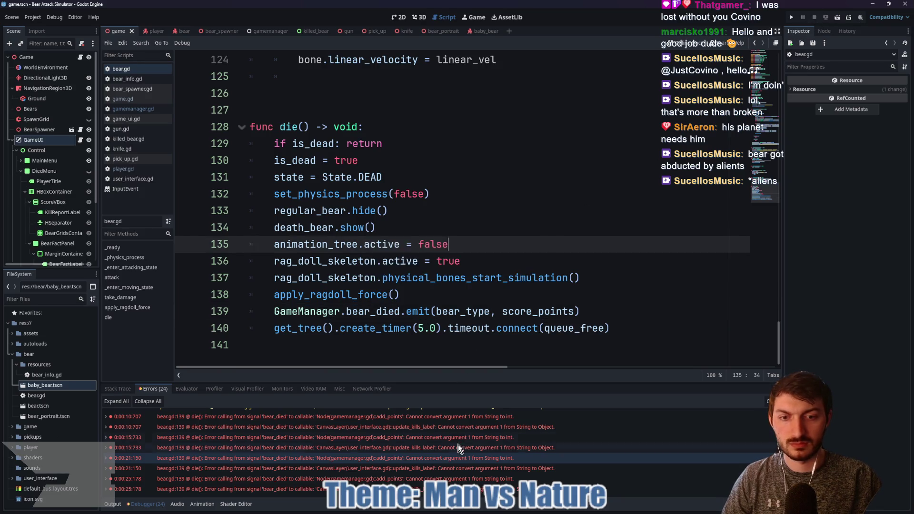
scroll(439, 477, down, 5)
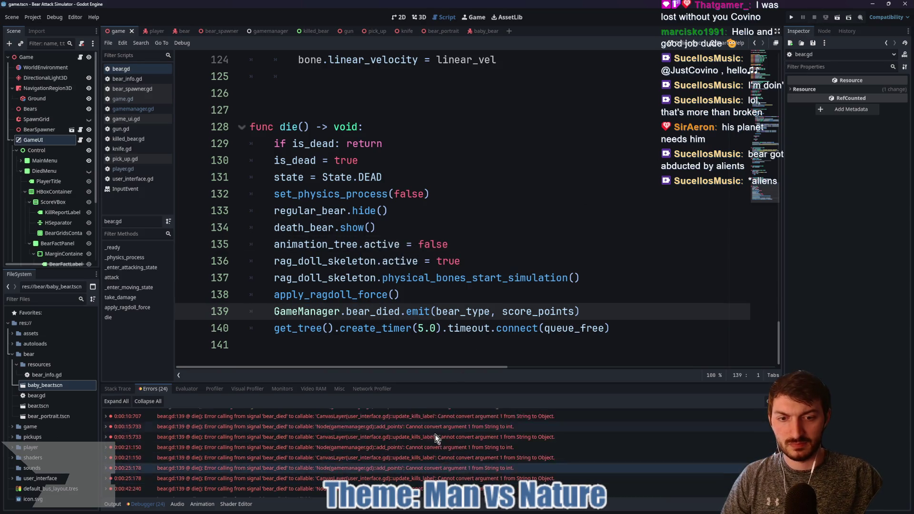
click(438, 468)
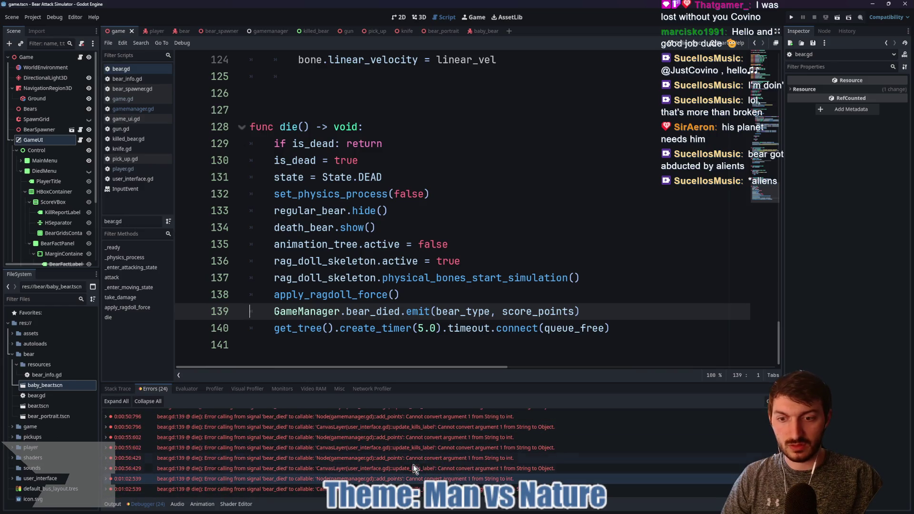
click(388, 440)
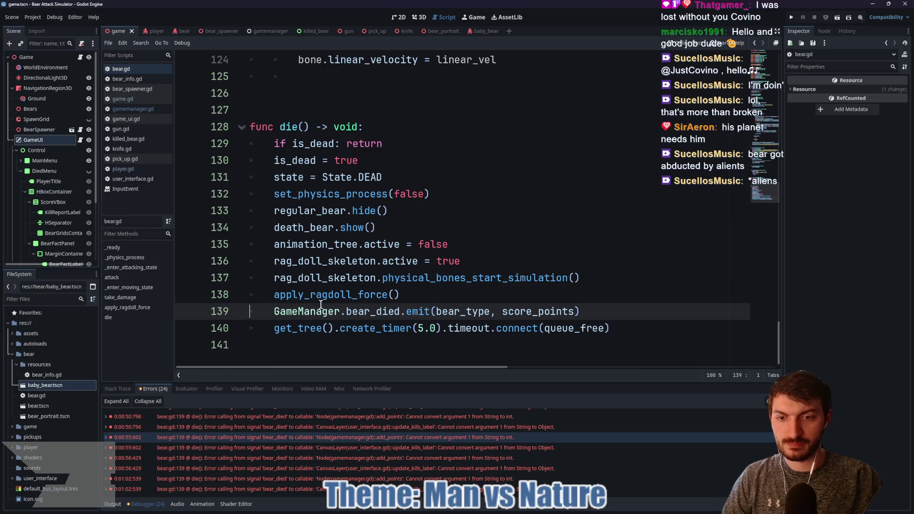
ctrl+click(316, 318)
- Replace String with GameManager.BearTypes in the bear_died signal and save the script
drag(380, 228, 344, 227)
text(BearTyp)
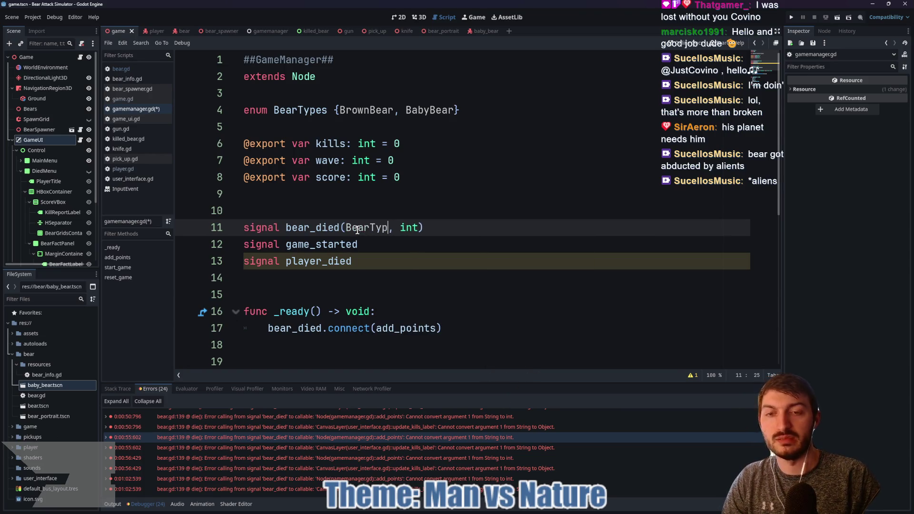
text(es)
click(345, 227)
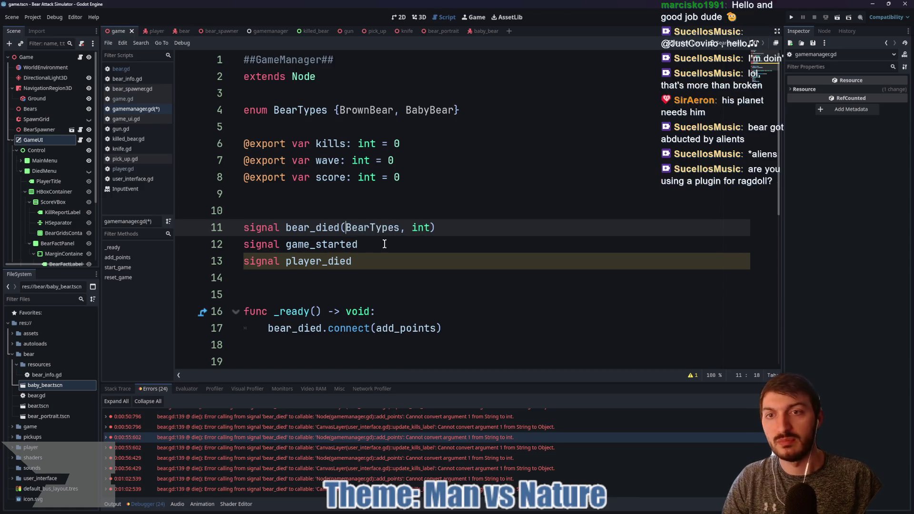
text(GameManager.)
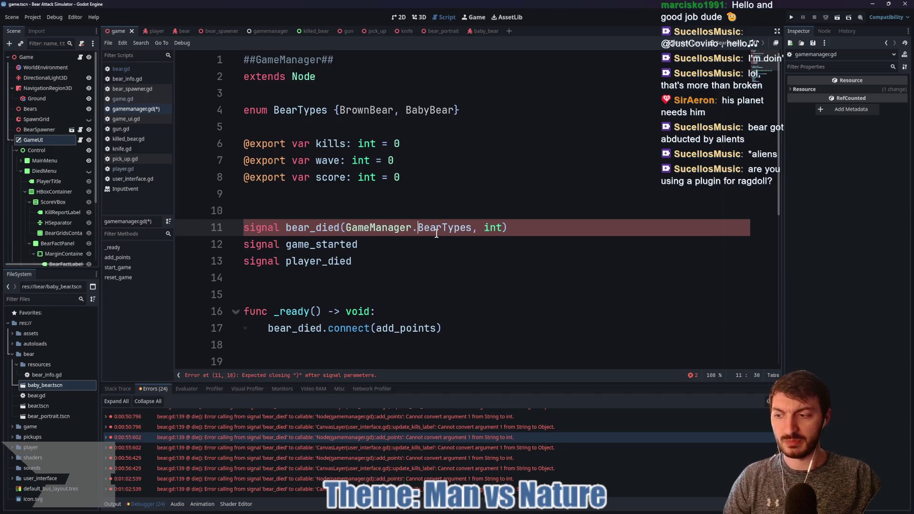
click(393, 241)
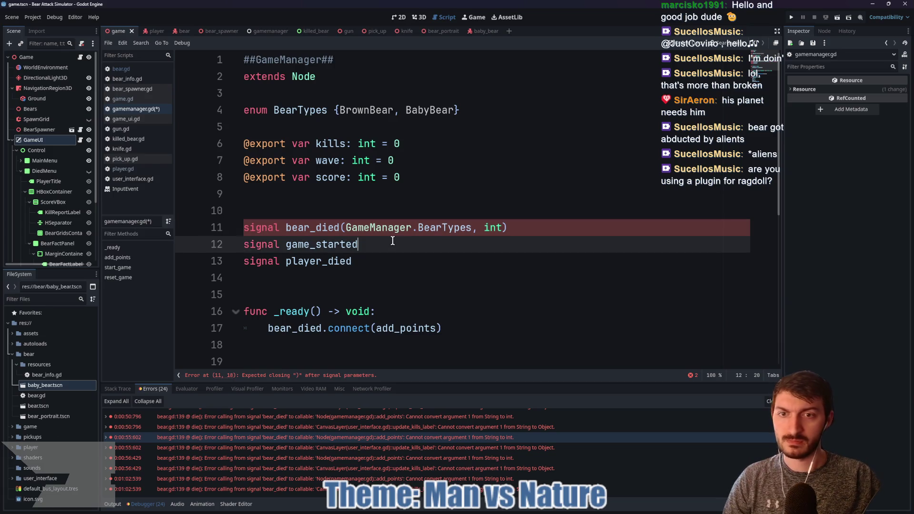
key(ctrl+s)
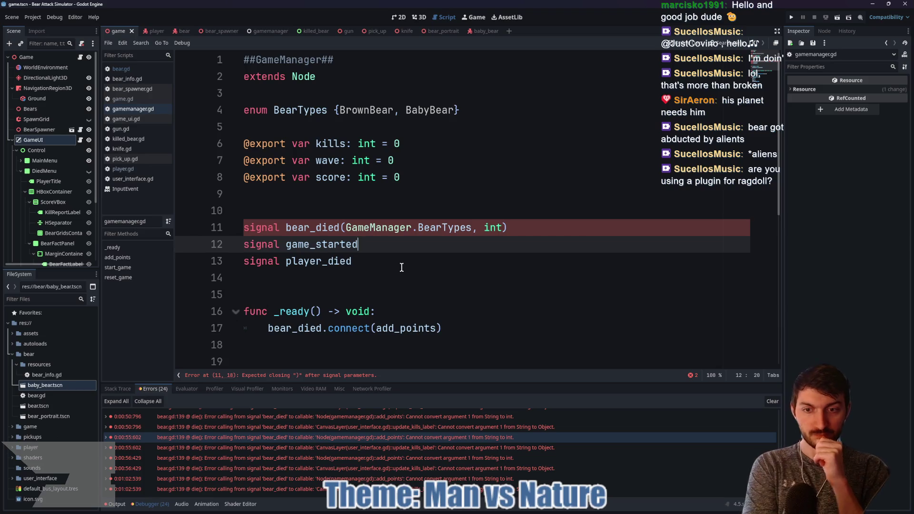
- Review the add_points connection on line 17, then select GameManager.BearTypes in the signal declaration
scroll(298, 271, down, 4)
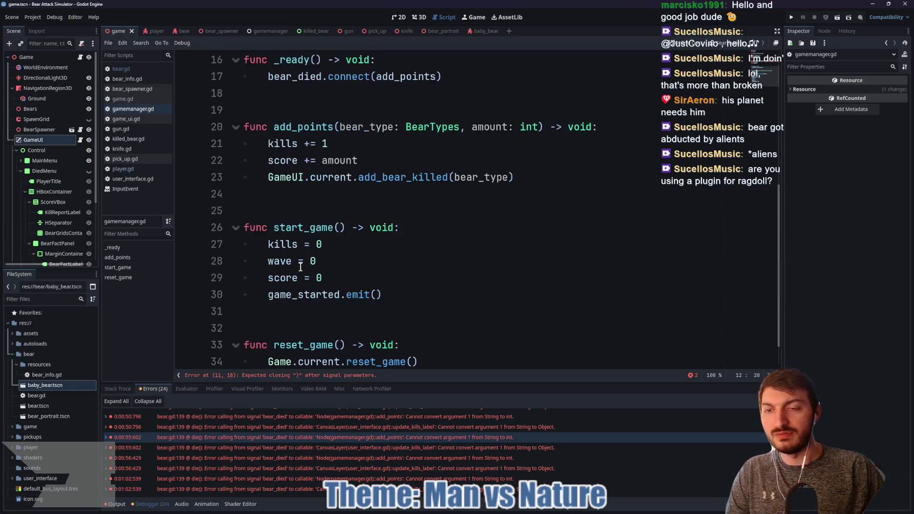
scroll(304, 262, up, 1)
click(260, 194)
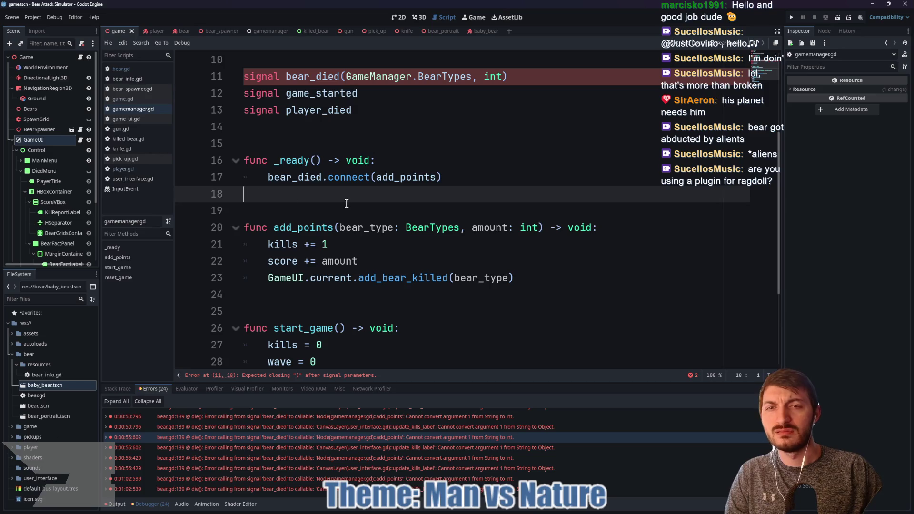
scroll(348, 205, up, 3)
scroll(429, 246, down, 1)
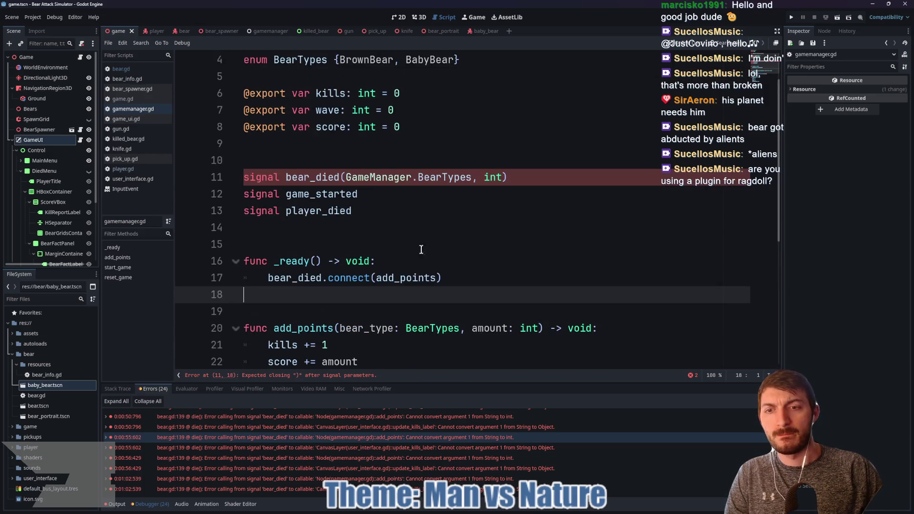
click(414, 278)
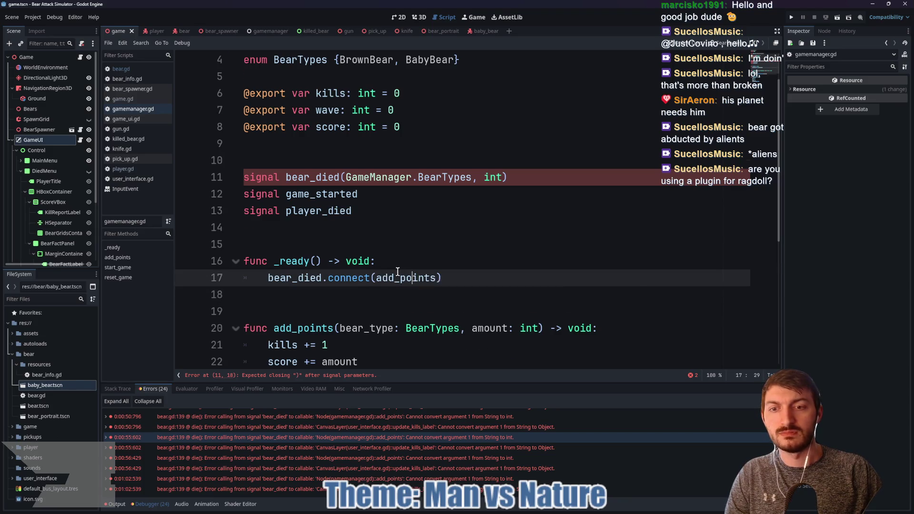
scroll(398, 272, down, 1)
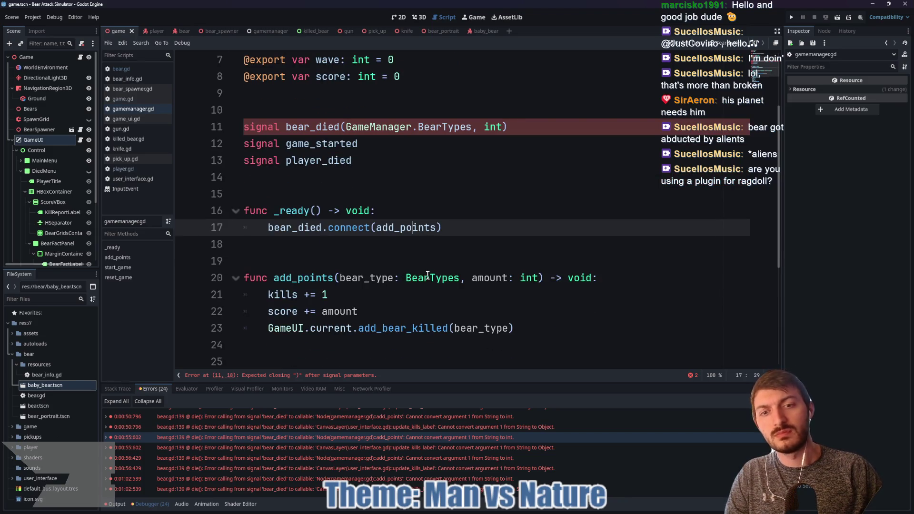
mouse_move(426, 278)
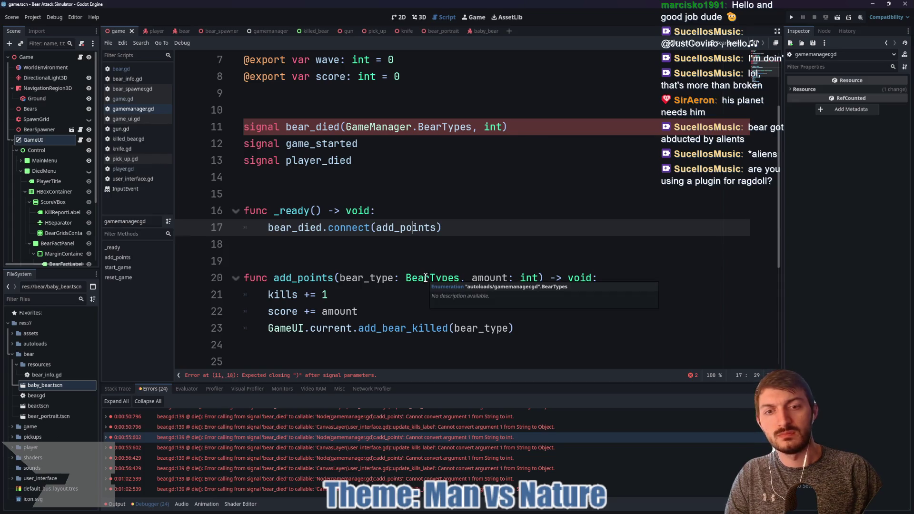
drag(475, 126, 348, 123)
- Change the bear_died signal's first parameter type to plain BearTypes and save gamemanager.gd
text(Enu)
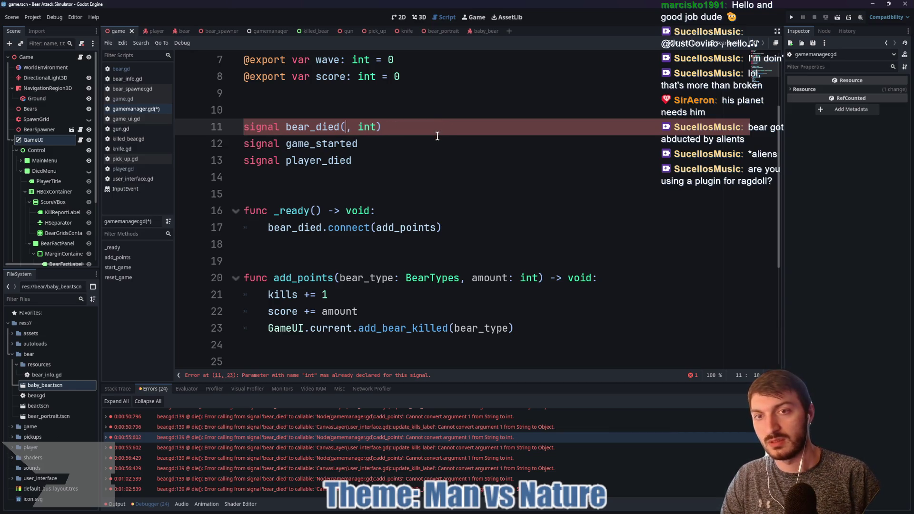
text(BearTypes)
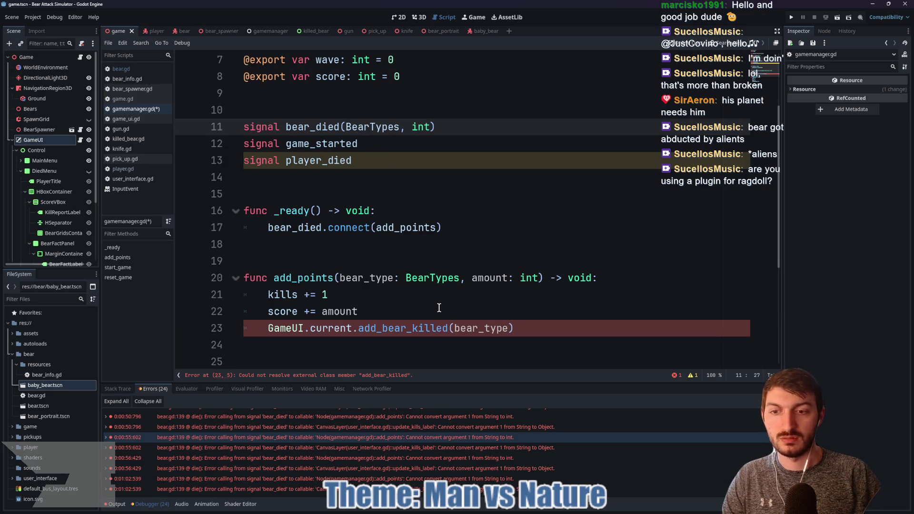
click(396, 331)
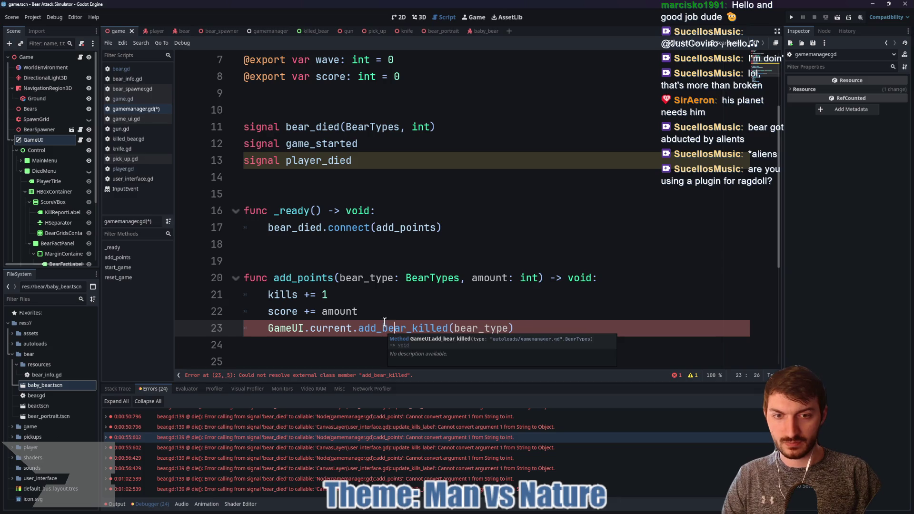
click(384, 312)
key(ctrl+s)
- Select the add_bear_killed call and jump to its definition in the GameUI script
double_click(388, 330)
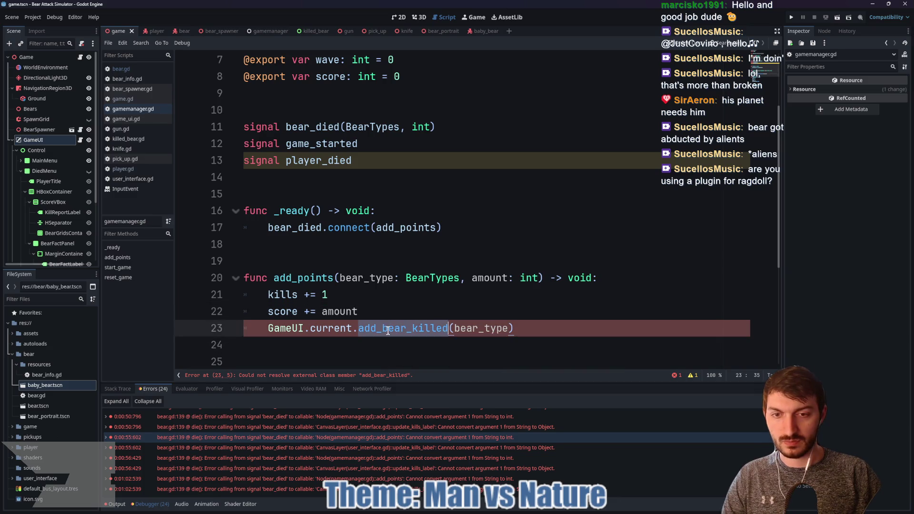
scroll(426, 268, up, 2)
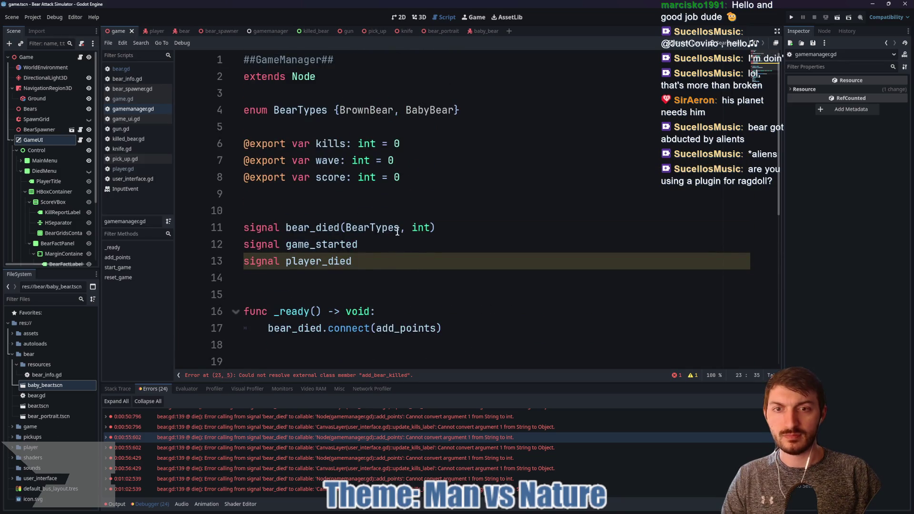
scroll(348, 227, down, 6)
click(324, 144)
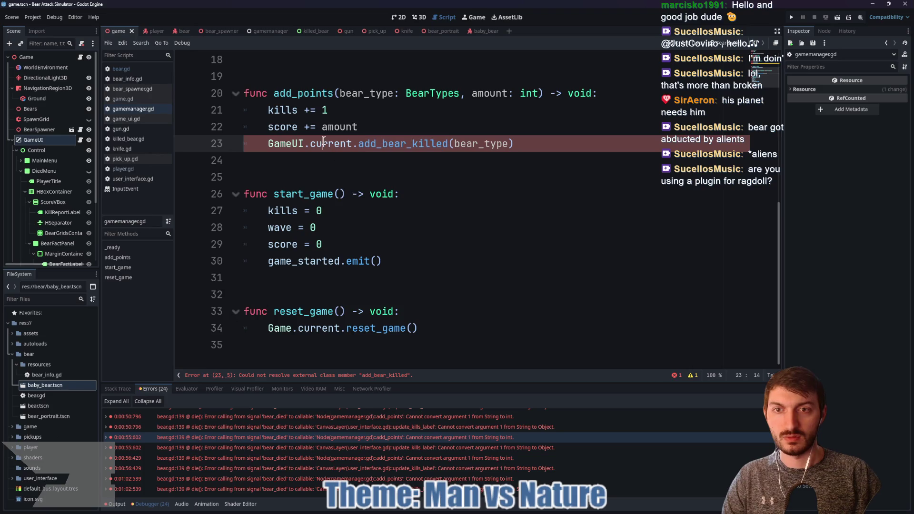
ctrl+click(285, 144)
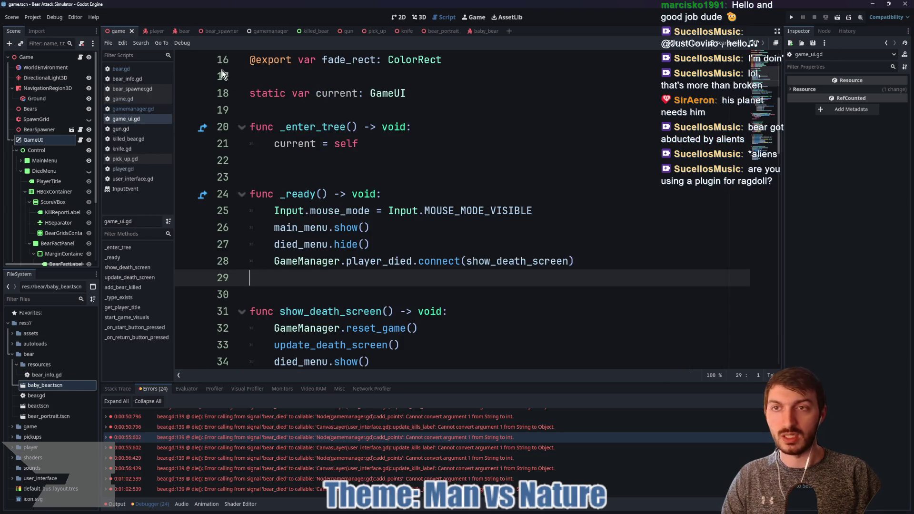
- Review the add_points function in the GameManager script
click(261, 35)
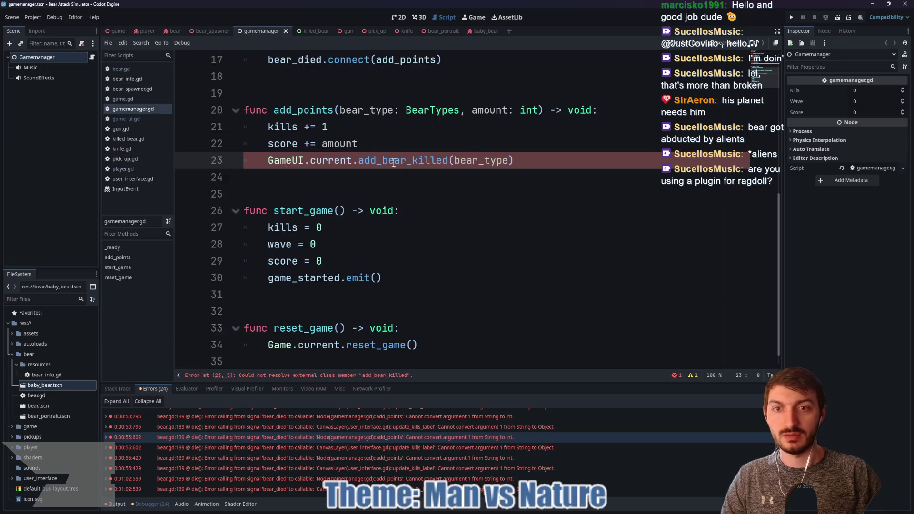
click(343, 201)
click(359, 225)
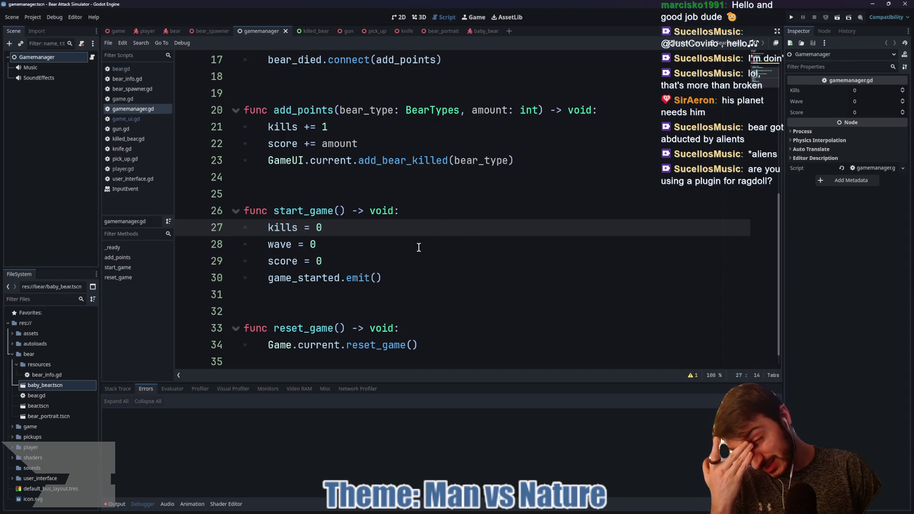
click(406, 186)
scroll(391, 186, down, 1)
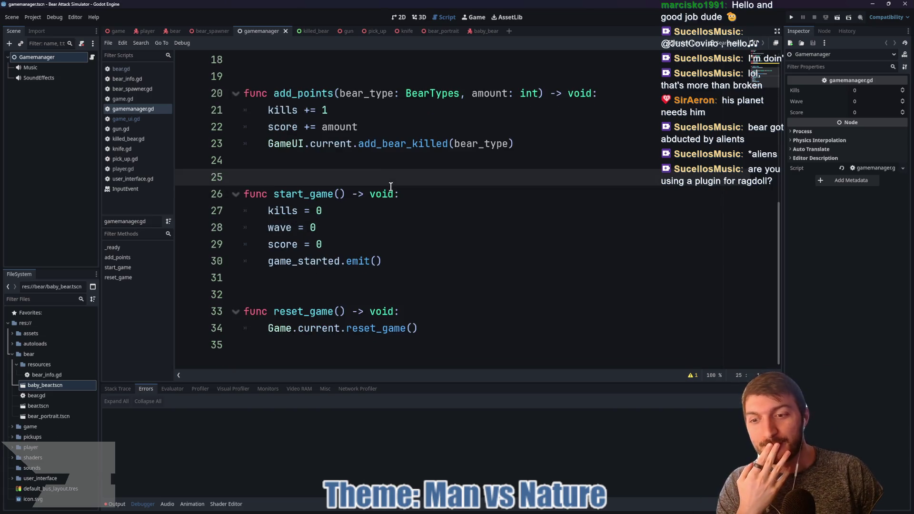
scroll(396, 190, up, 1)
scroll(398, 192, up, 5)
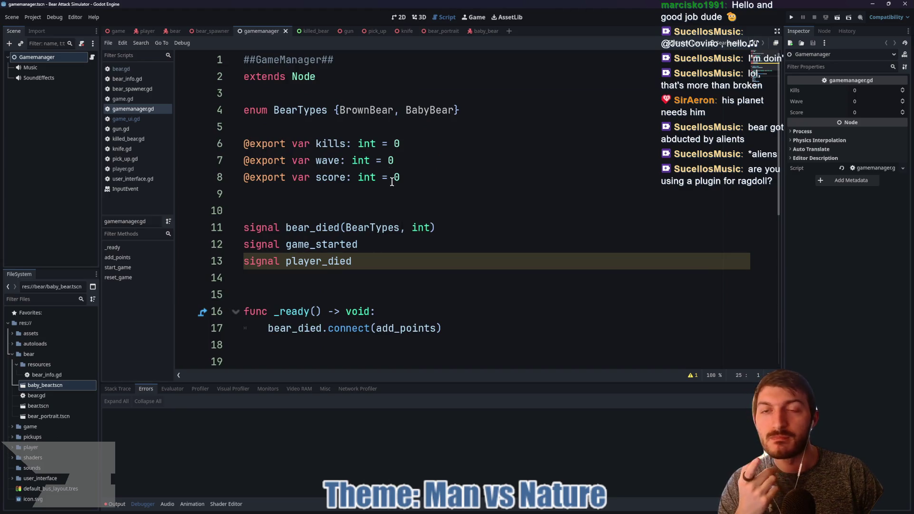
- Look over the killed_bear script, then launch the game with F5 from the game scene
click(310, 35)
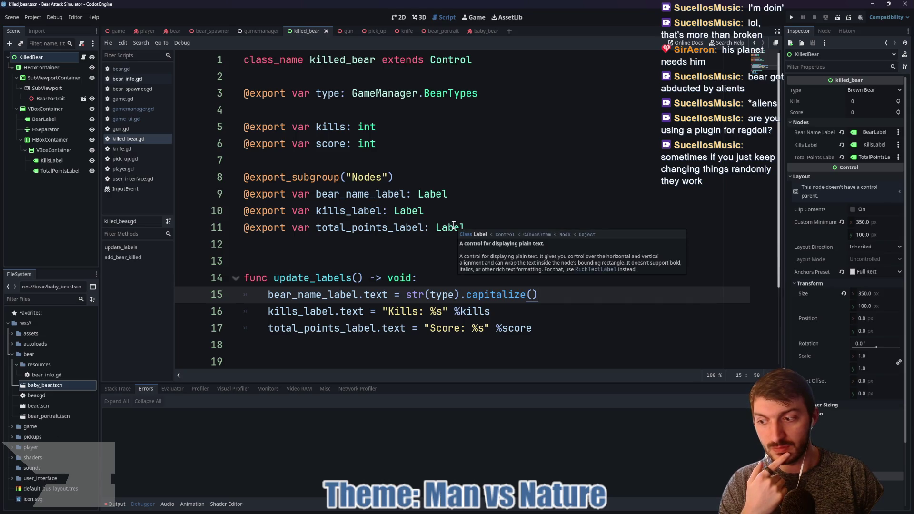
click(337, 257)
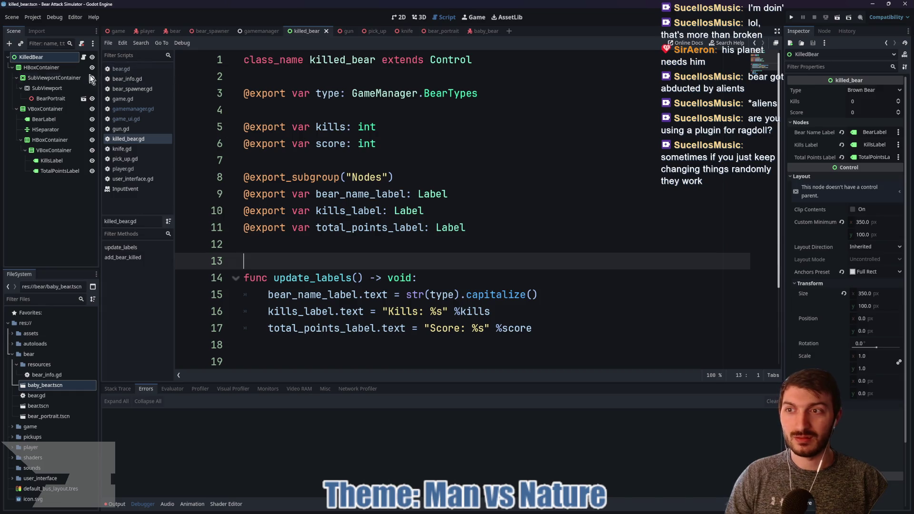
click(124, 31)
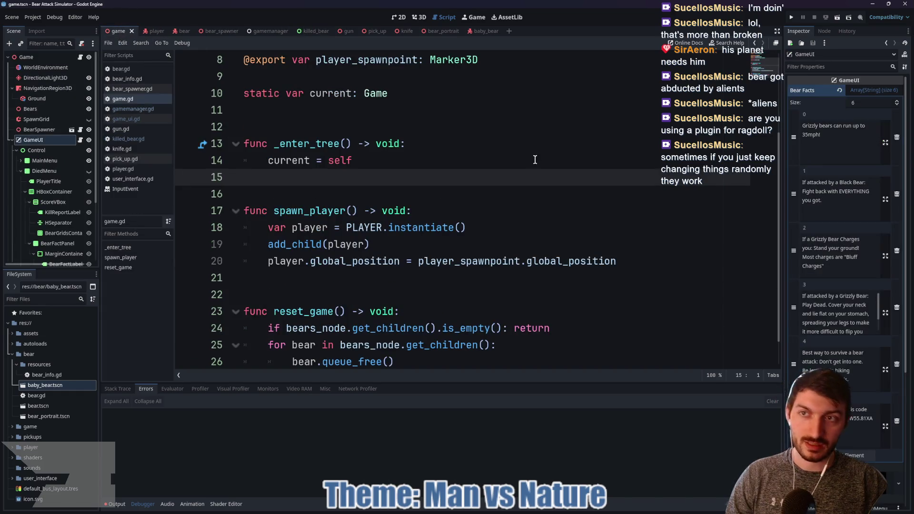
key(F5)
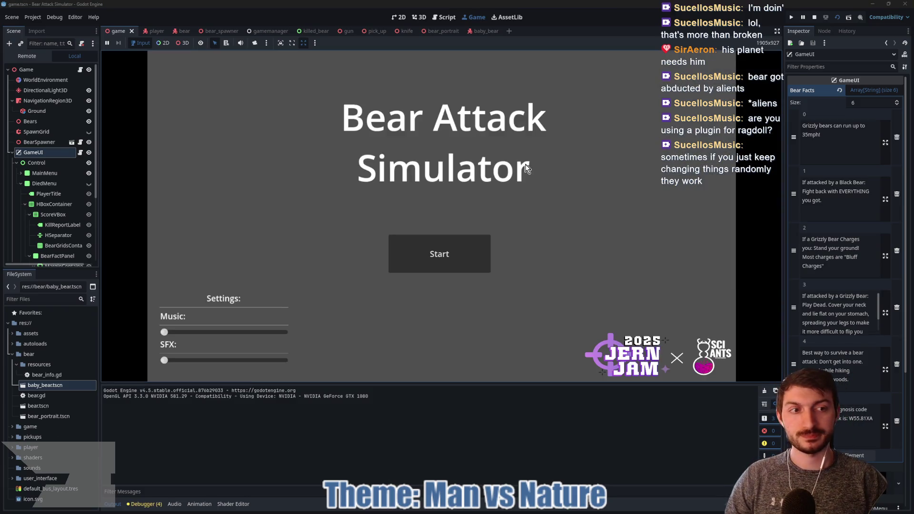
- Start a new round and shoot the approaching bears
click(428, 253)
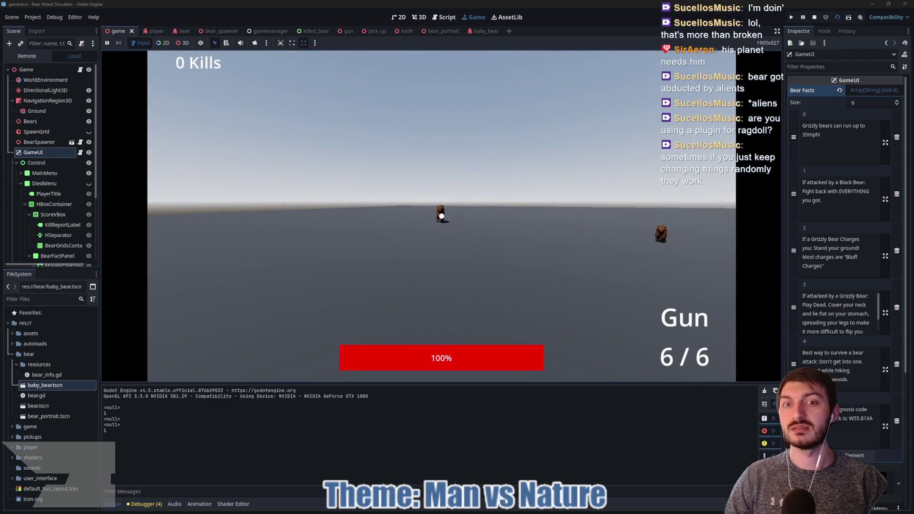
click(442, 216)
click(441, 216)
click(441, 216)
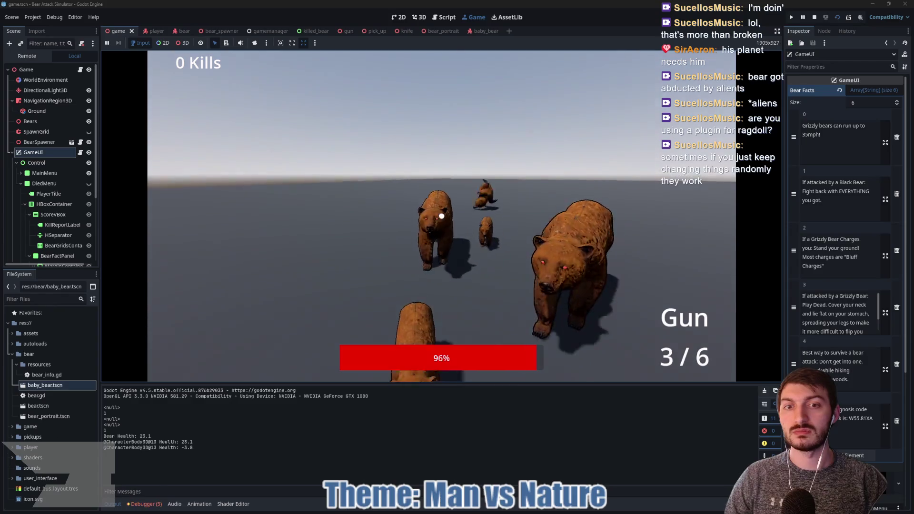
click(442, 216)
click(442, 216)
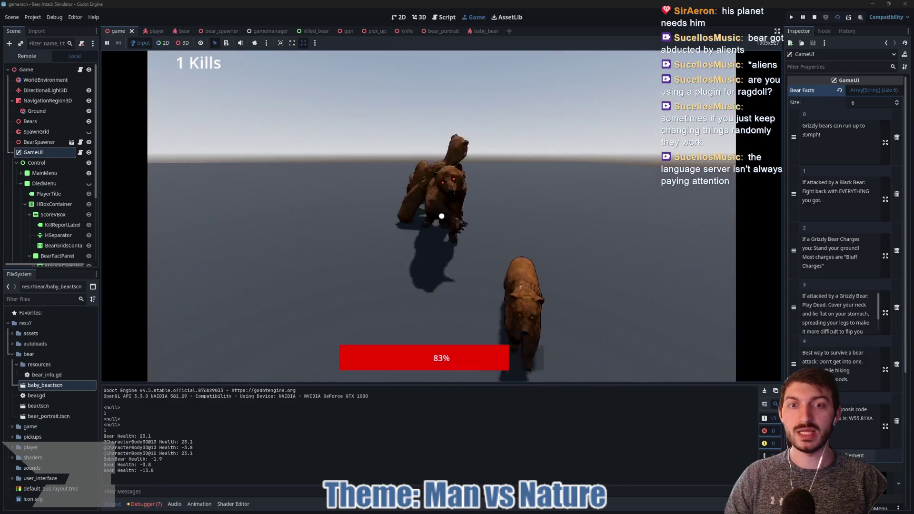
- Punch the charging bears until the round ends, then show the debugger's Errors list
right_click(442, 216)
right_click(441, 216)
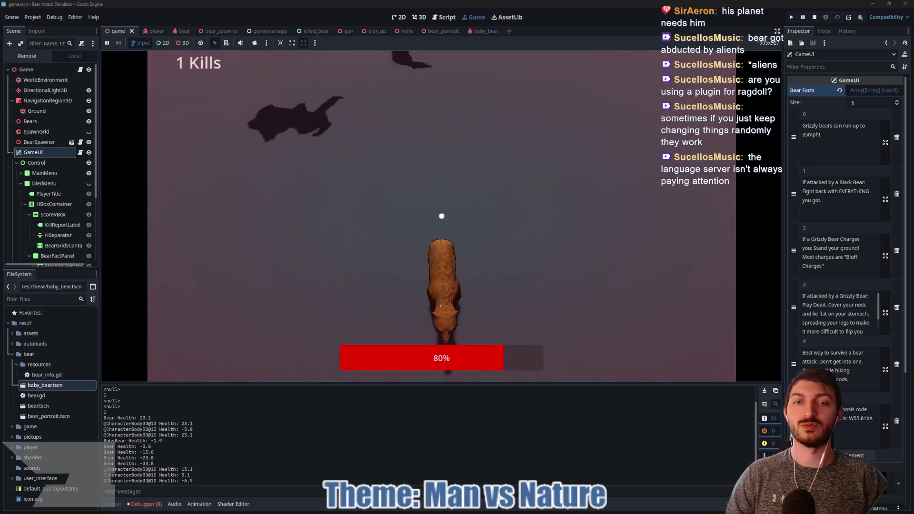
right_click(441, 216)
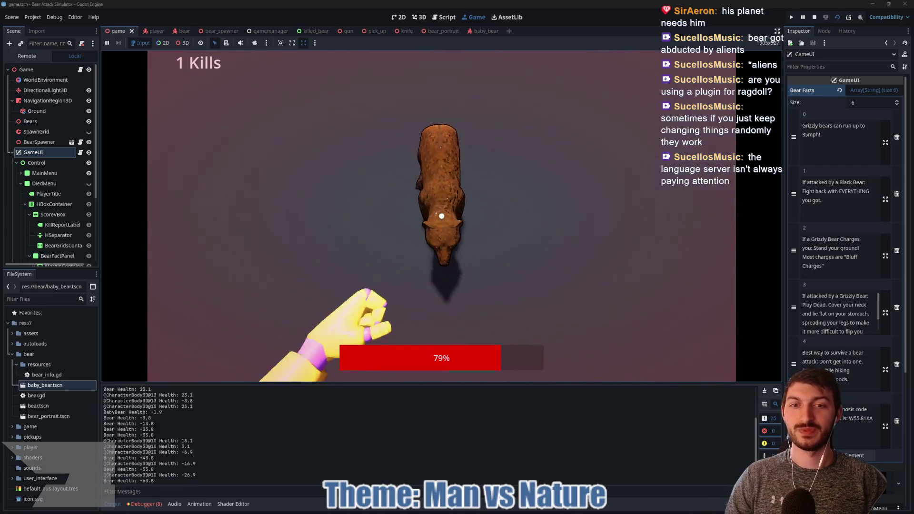
right_click(442, 216)
right_click(441, 216)
right_click(441, 216)
right_click(441, 216)
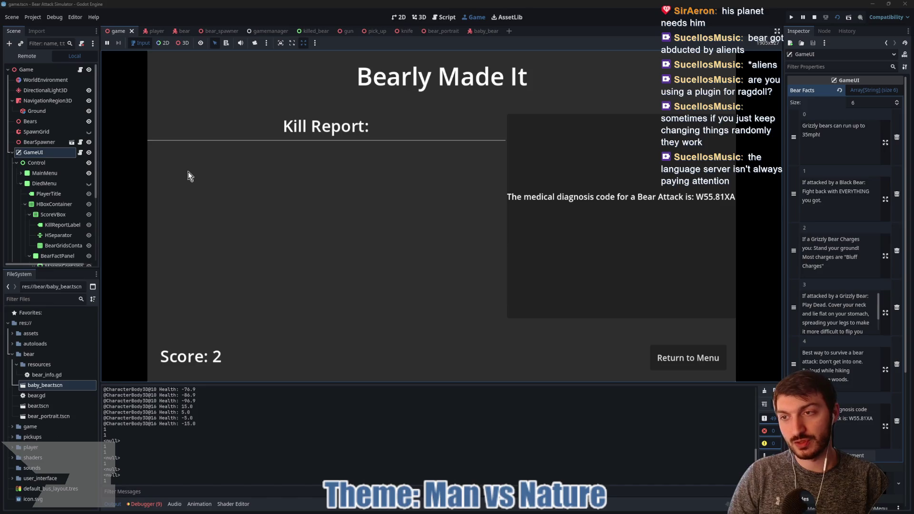
click(143, 505)
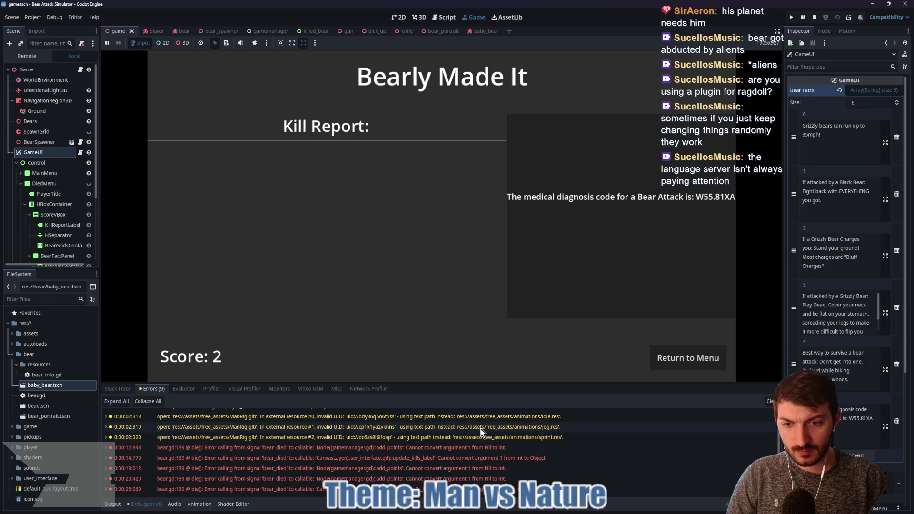
- Jump to the bear.gd error and move apply_ragdoll_force() above physical_bones_start_simulation
double_click(522, 445)
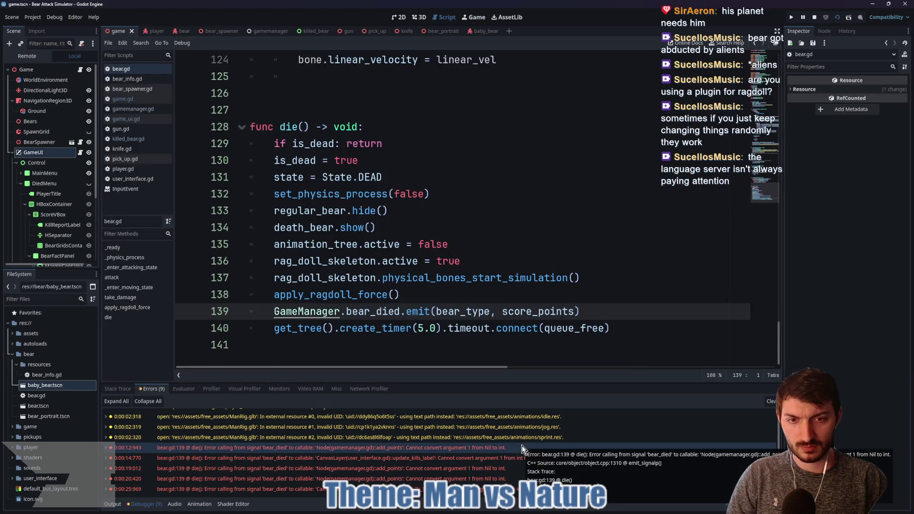
mouse_move(454, 307)
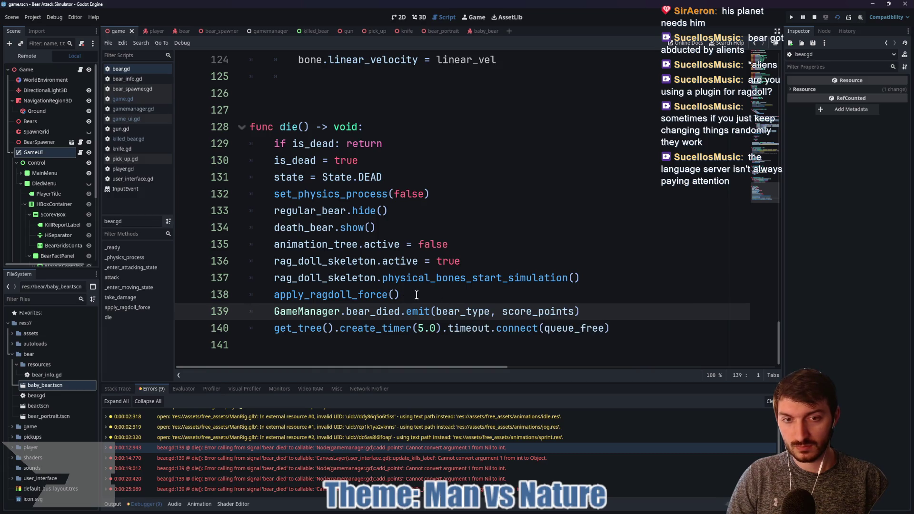
mouse_move(361, 296)
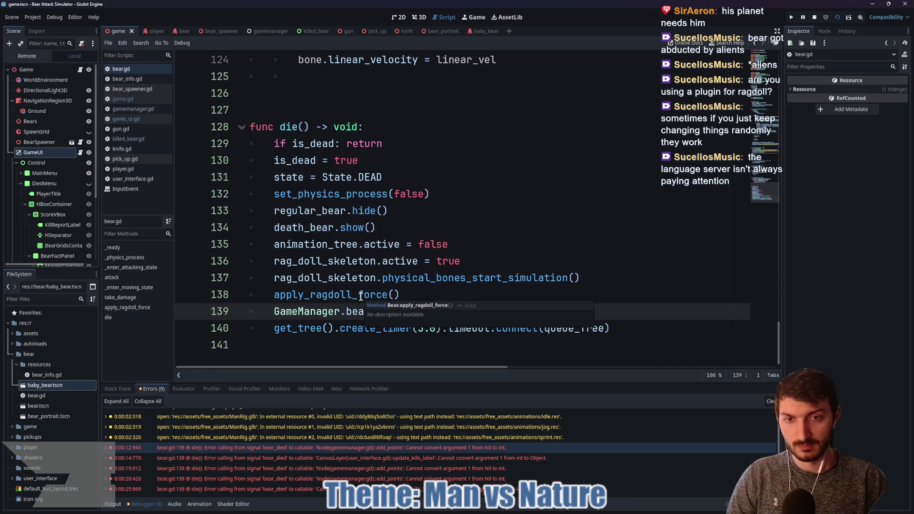
mouse_move(411, 294)
mouse_down()
mouse_move(259, 280)
mouse_move(263, 293)
mouse_up()
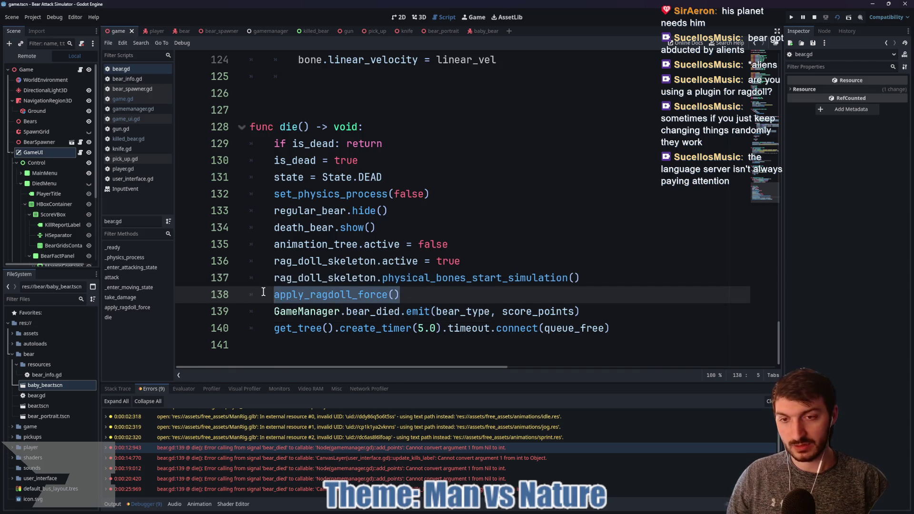
key(alt+Up)
key(End)
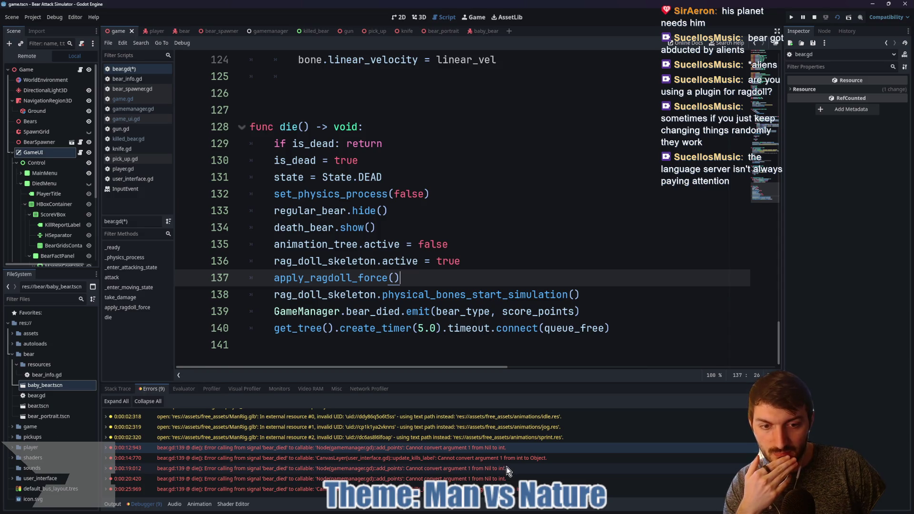
- Jump to line 139 from the latest error, then open the GameManager script
double_click(510, 489)
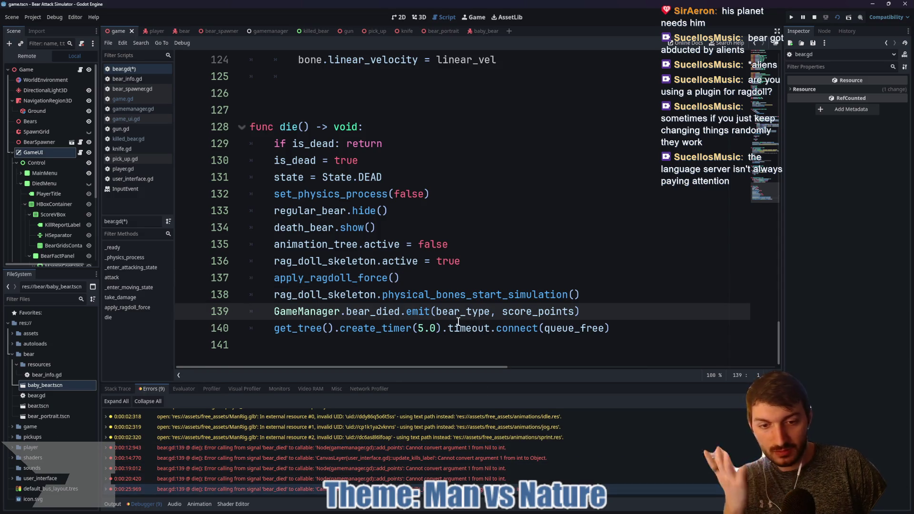
mouse_move(472, 470)
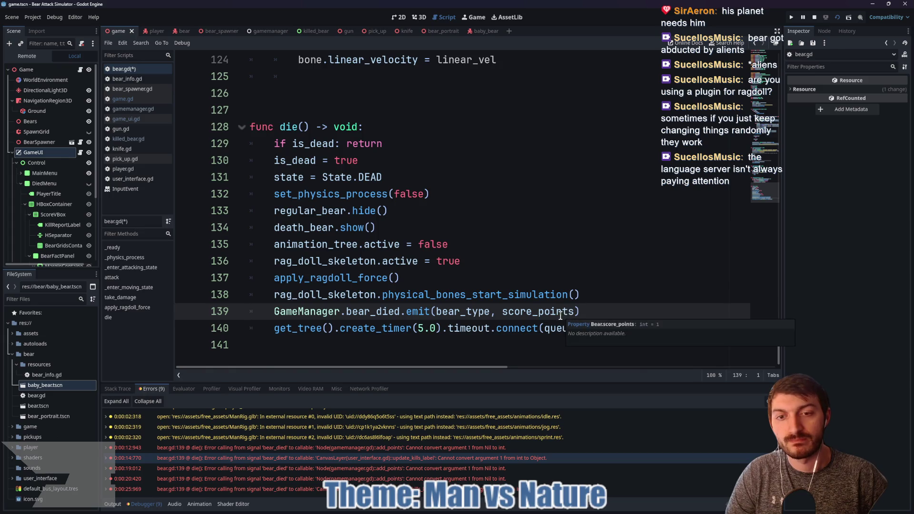
mouse_move(557, 316)
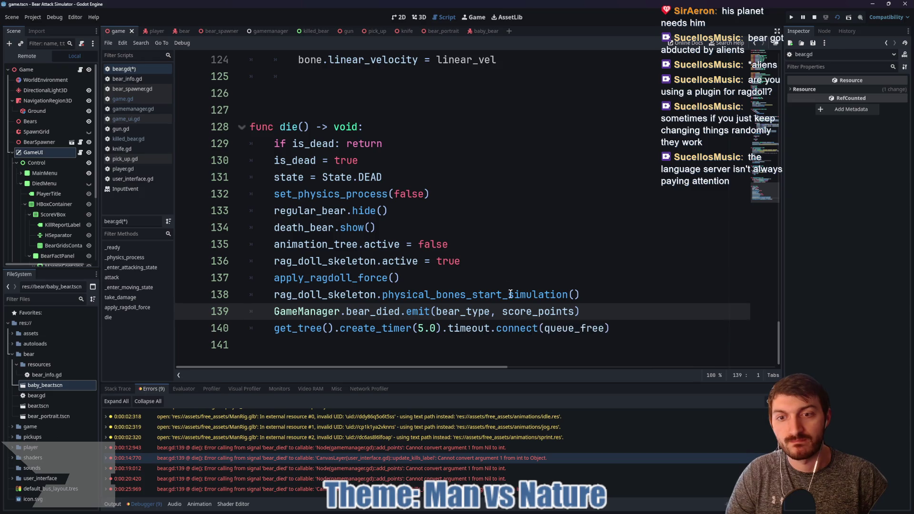
click(264, 32)
- Check the add_points bear_died connection in the GameManager and bear_spawner scripts
scroll(388, 214, down, 5)
click(388, 216)
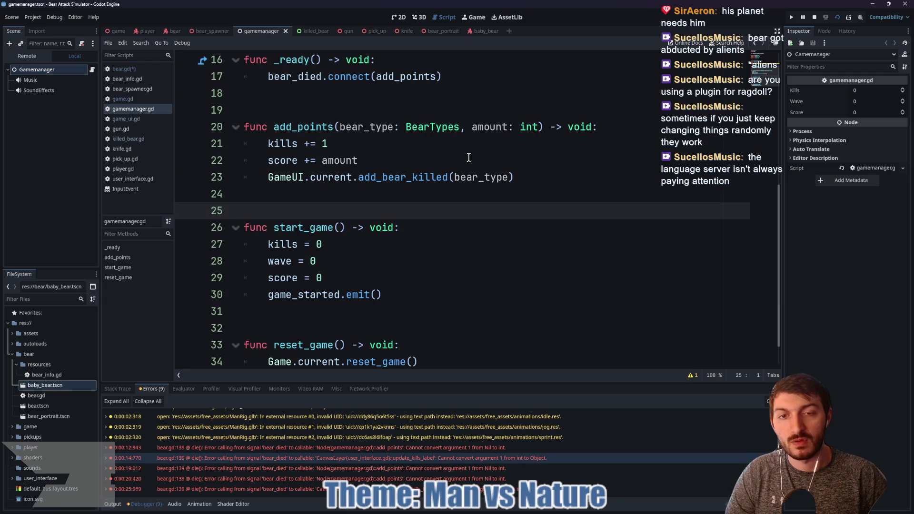
scroll(478, 238, up, 5)
scroll(460, 241, down, 2)
click(388, 227)
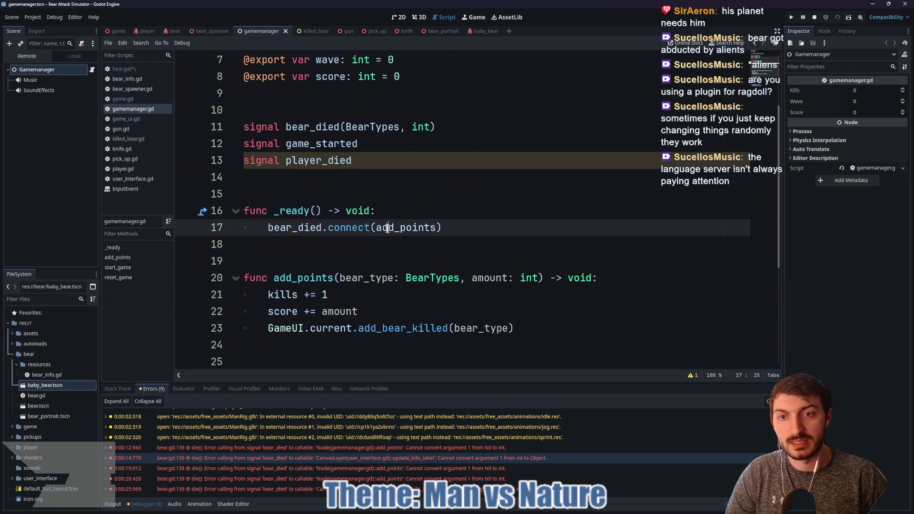
double_click(415, 227)
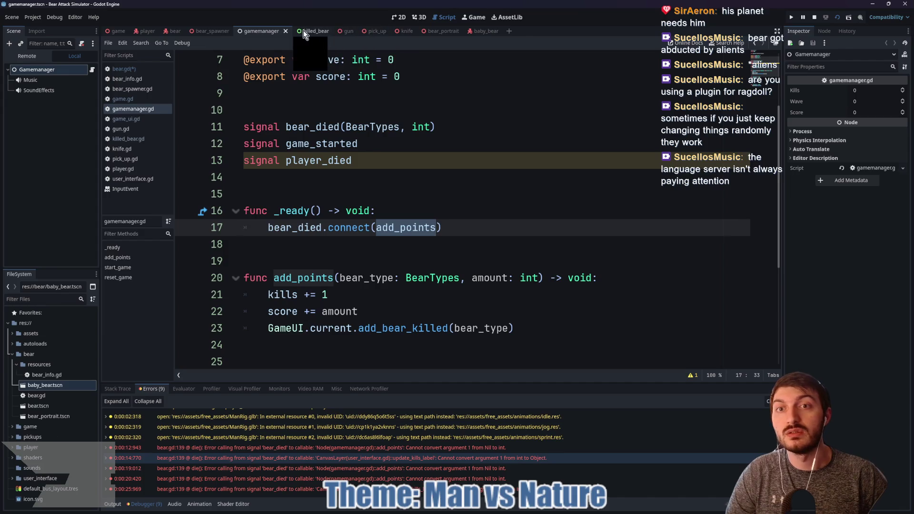
click(210, 33)
scroll(455, 248, down, 1)
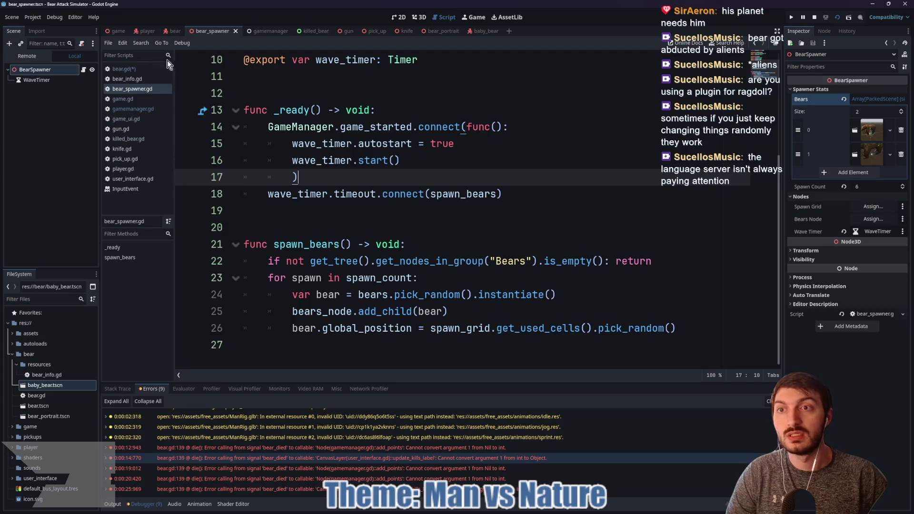
click(173, 32)
- Add GameManager.add_points(bear_type, score_points) on a new line after line 138 in die()
click(594, 297)
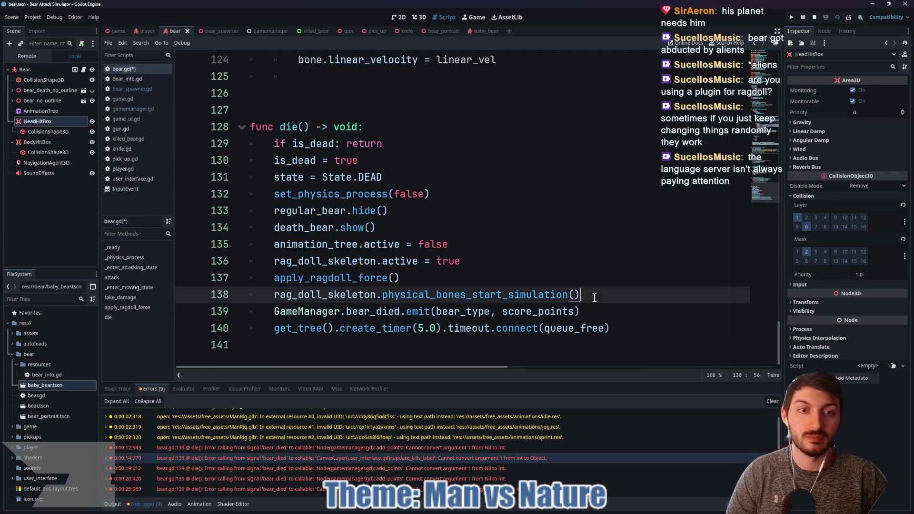
key(Return)
text(G)
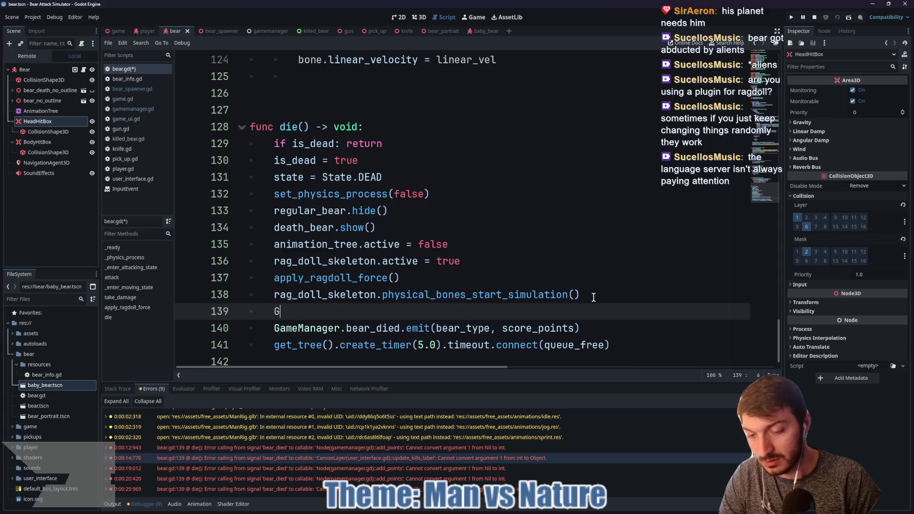
text(ameManager.add)
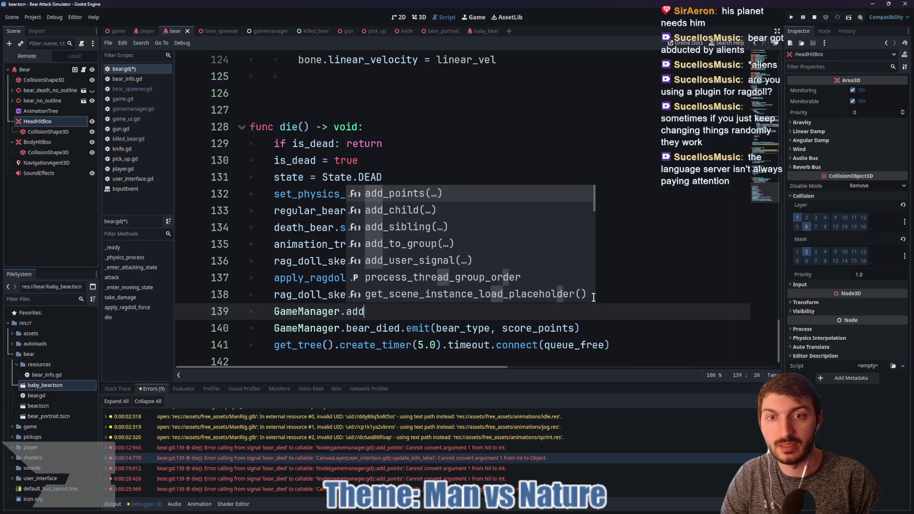
key(Return)
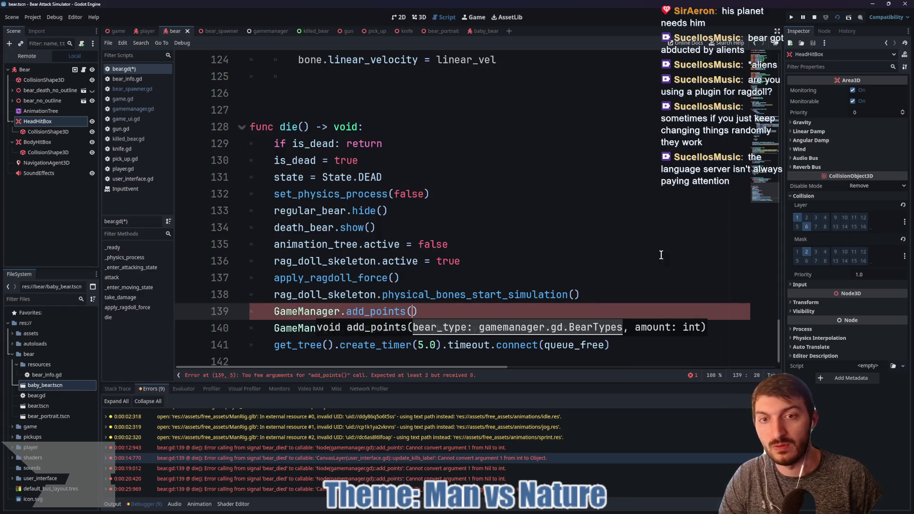
key(Escape)
text(bear)
key(Return)
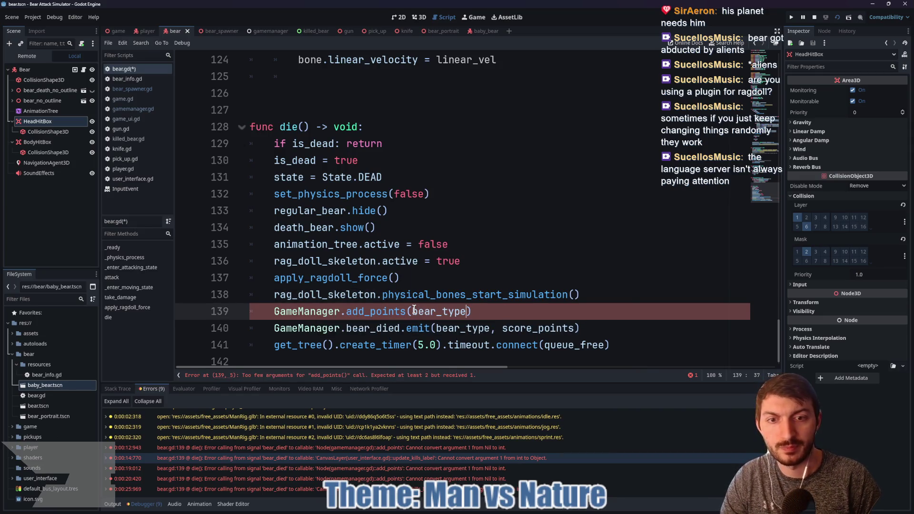
text(, )
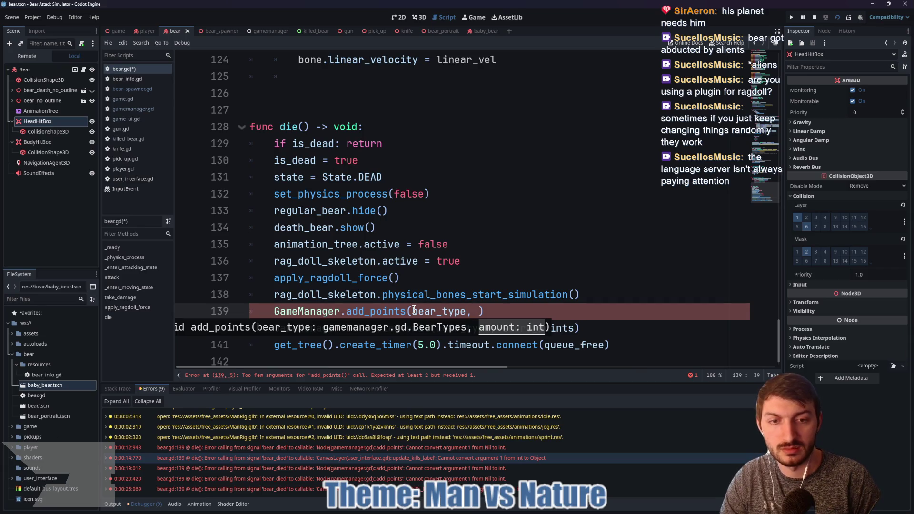
text(po)
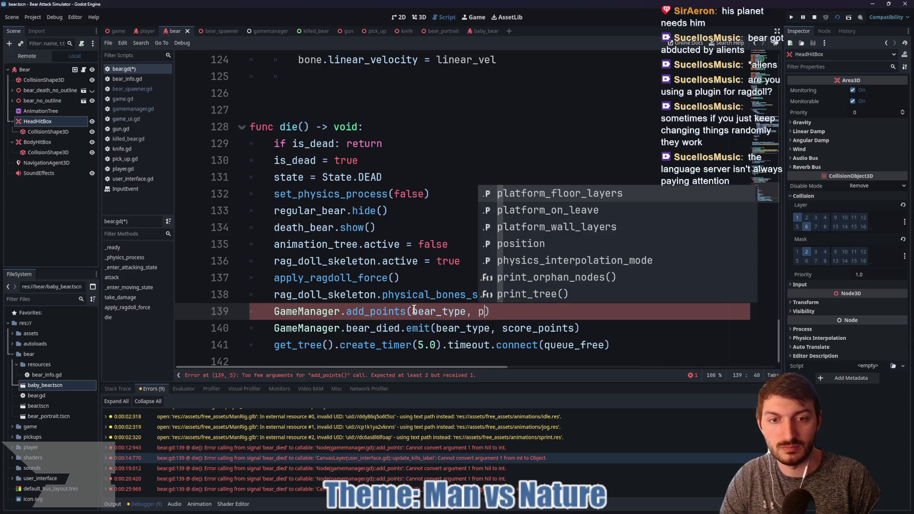
key(BackSpace)
key(BackSpace)
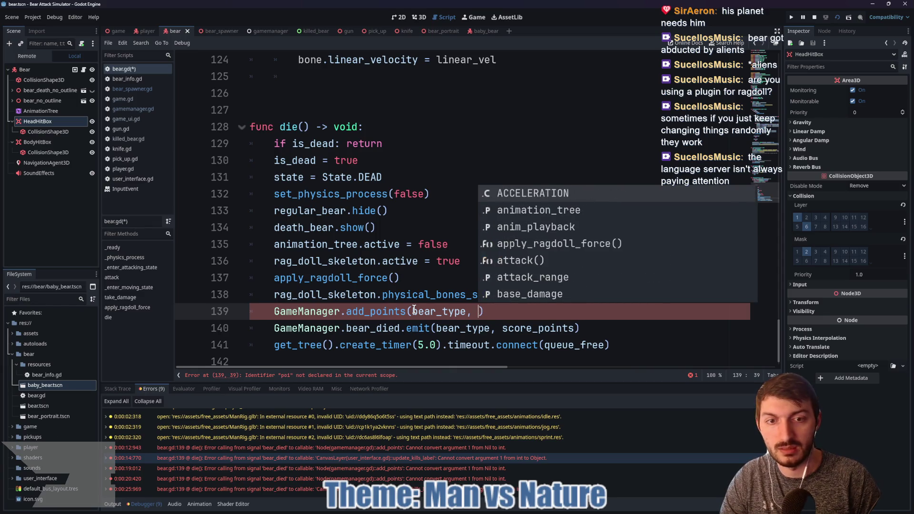
text(sco)
key(Return)
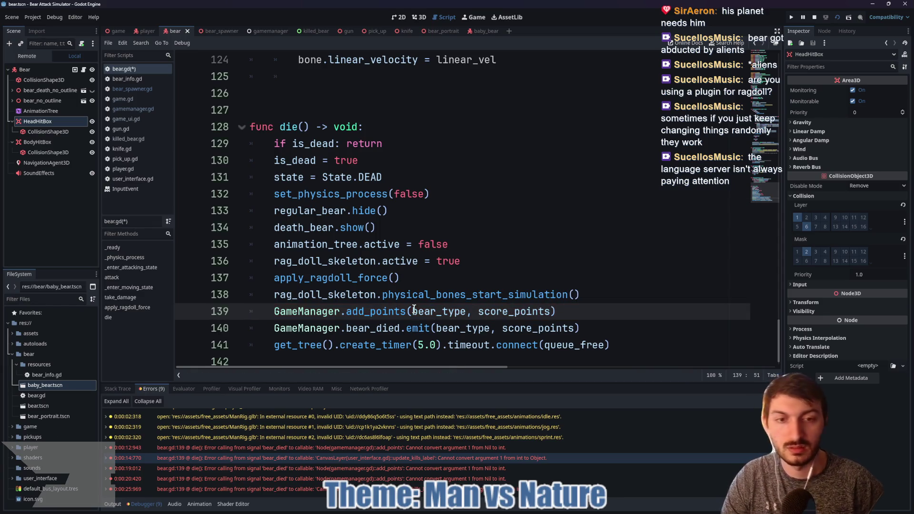
- Comment out the bear_died emit, save bear.gd, and run the game from the game scene
click(275, 329)
key(ctrl+k)
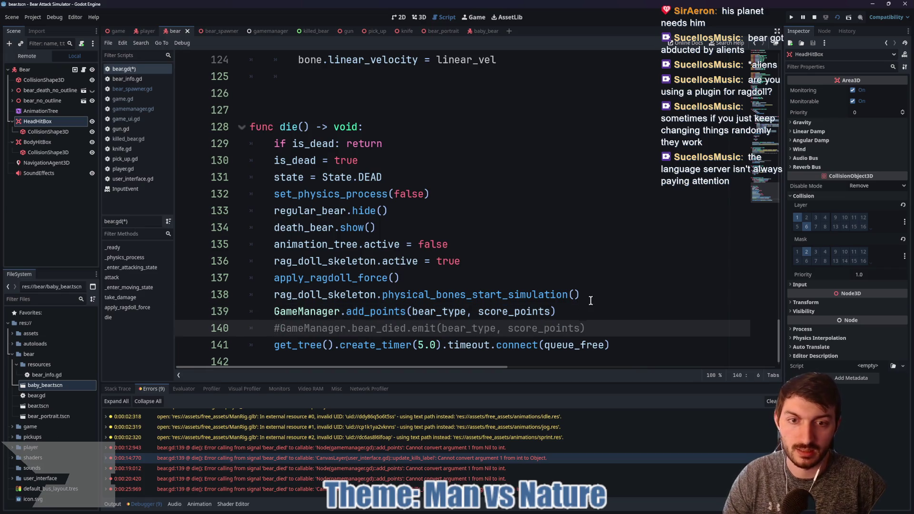
click(589, 297)
key(ctrl+s)
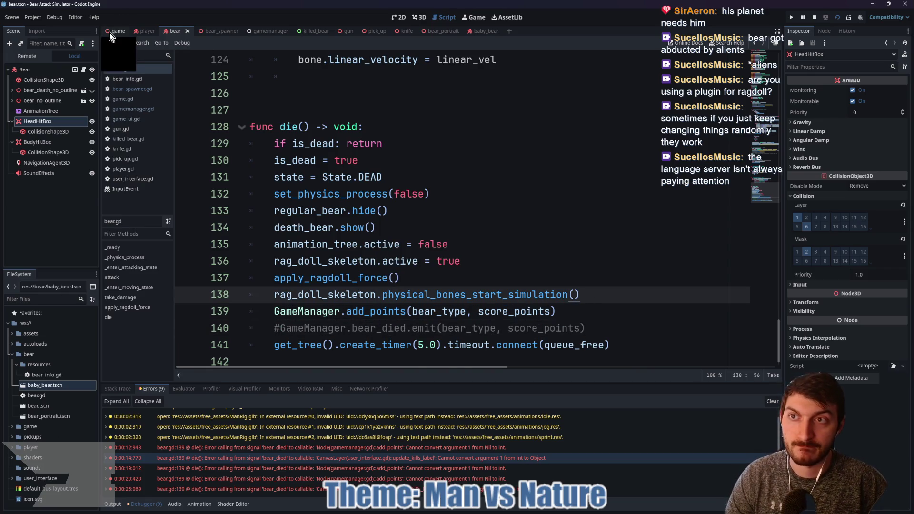
click(109, 33)
key(F5)
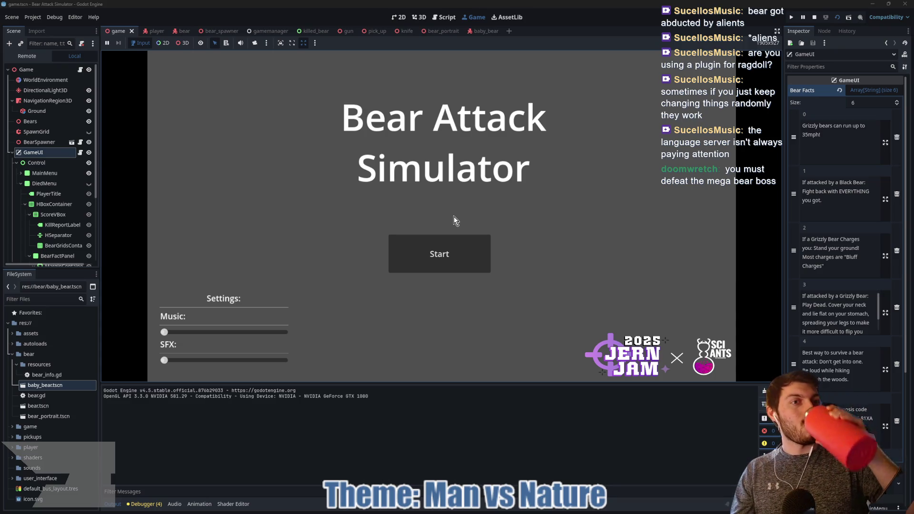
- Start a round and keep punching the swarming bears until one dies
click(433, 259)
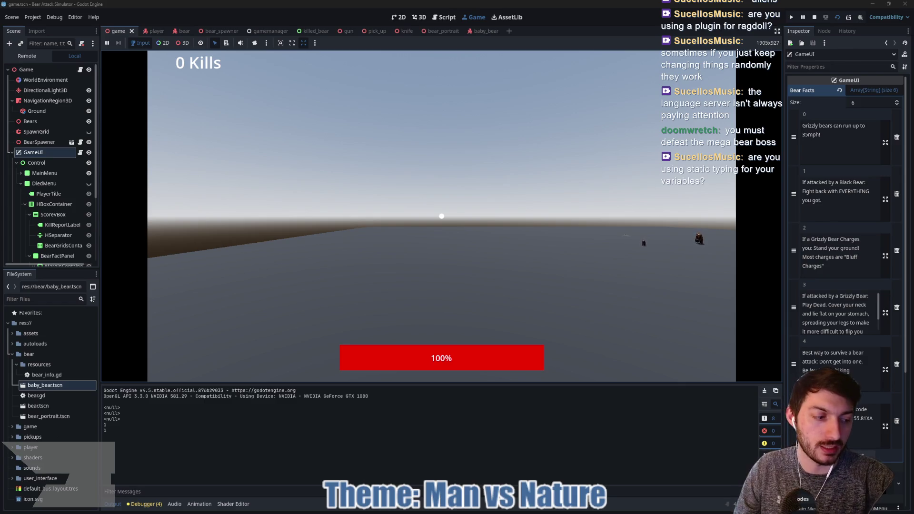
mouse_move(442, 217)
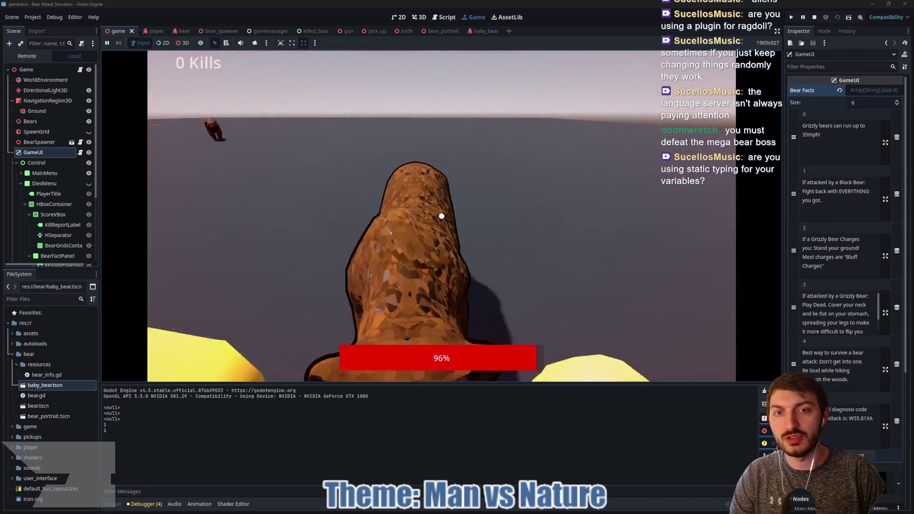
click(442, 216)
click(442, 216)
click(442, 216)
click(442, 216)
click(442, 217)
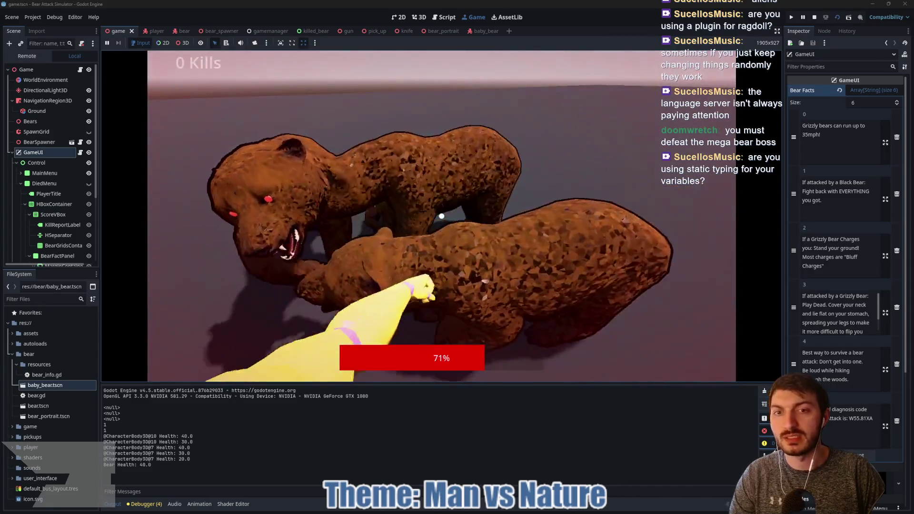
click(442, 217)
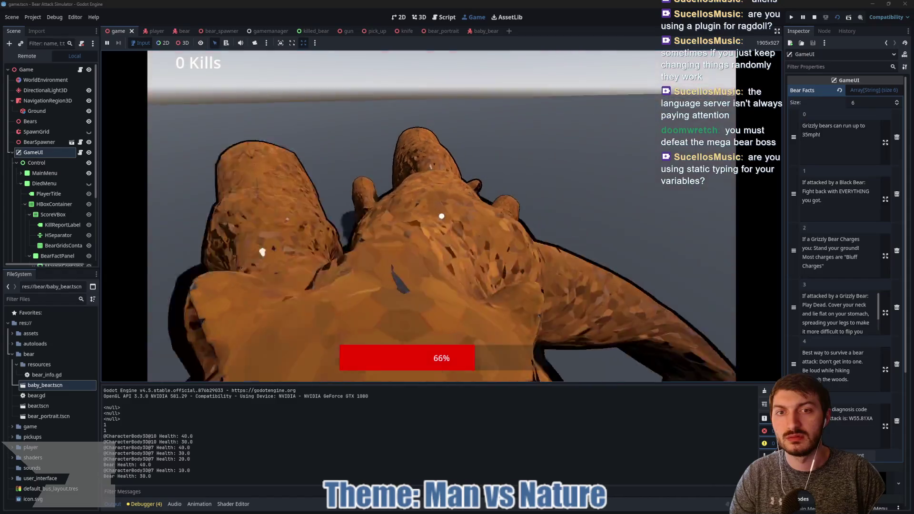
click(442, 216)
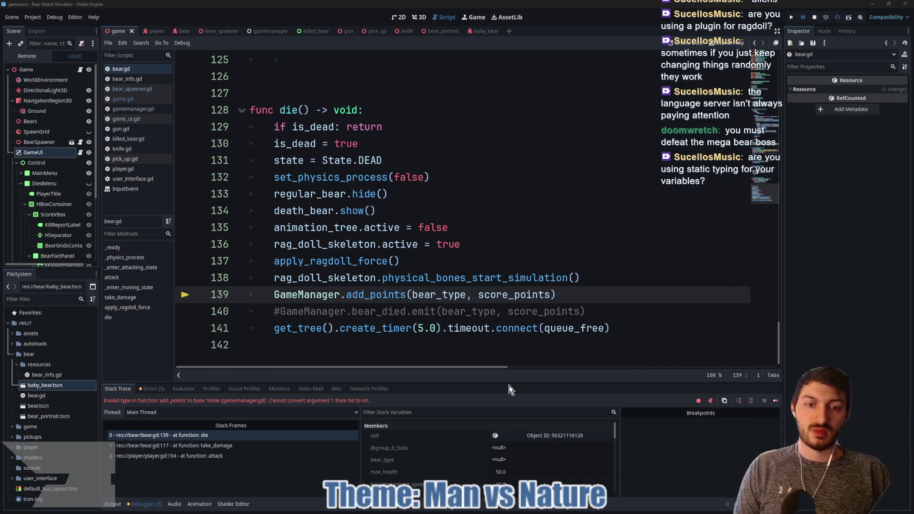
- Inspect the halted bear's live properties in the debugger, then stop the debug session
drag(504, 384, 505, 285)
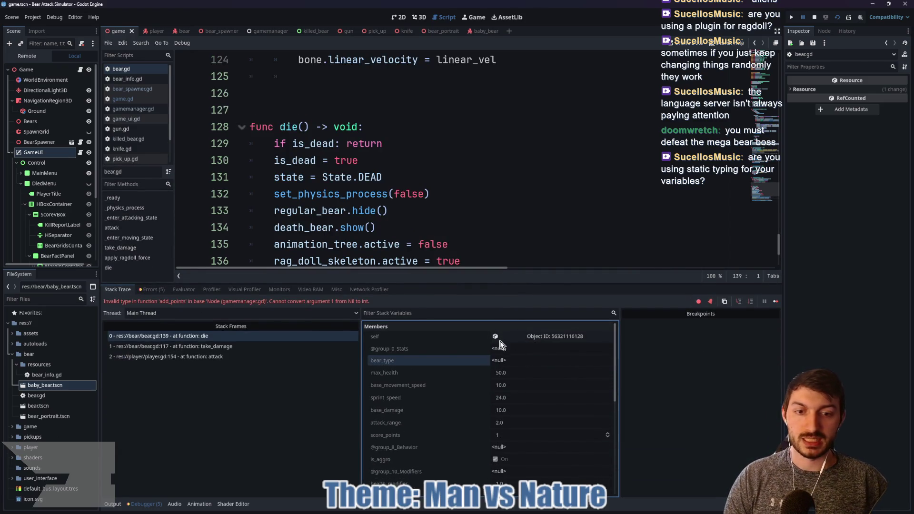
mouse_move(523, 283)
mouse_down()
mouse_move(523, 414)
mouse_move(524, 374)
mouse_up()
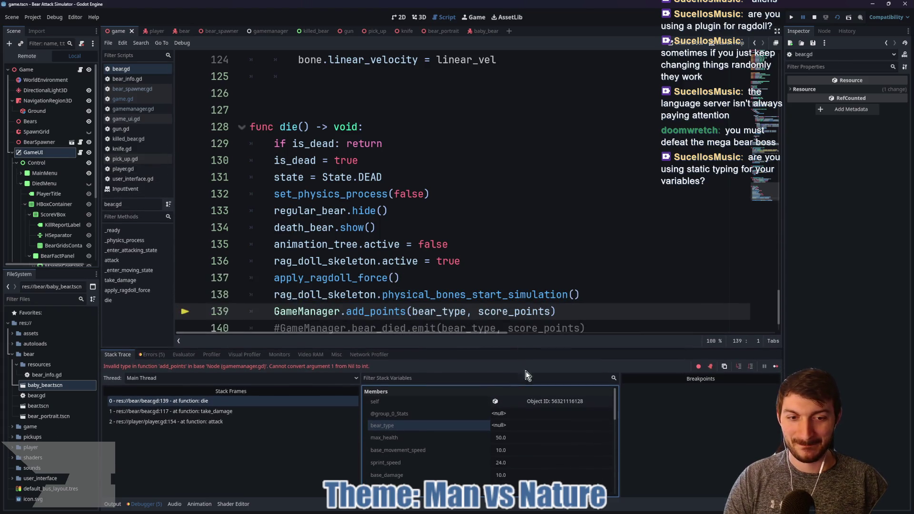
click(532, 406)
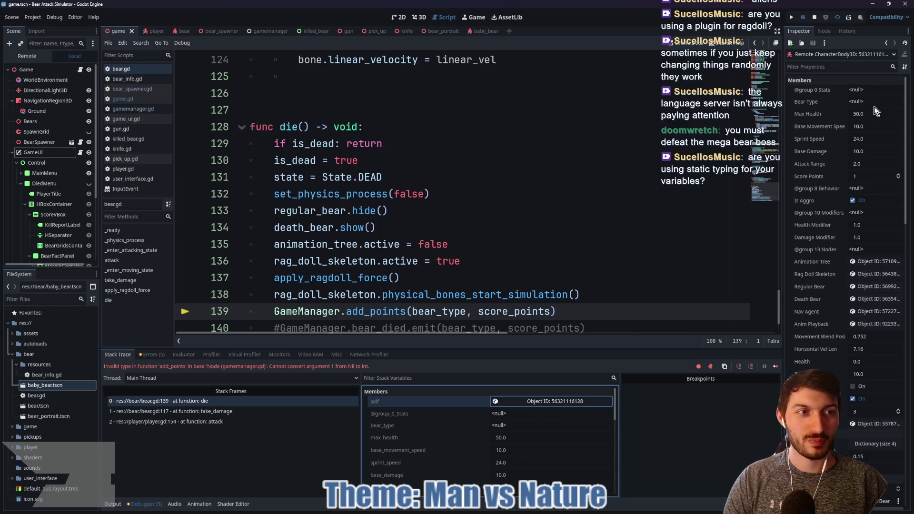
scroll(524, 209, up, 6)
scroll(524, 211, up, 20)
scroll(532, 213, up, 6)
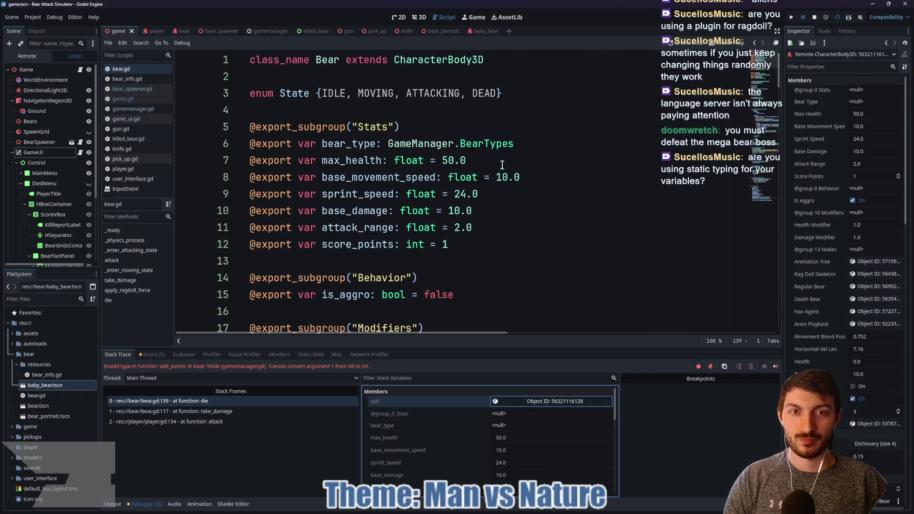
click(815, 17)
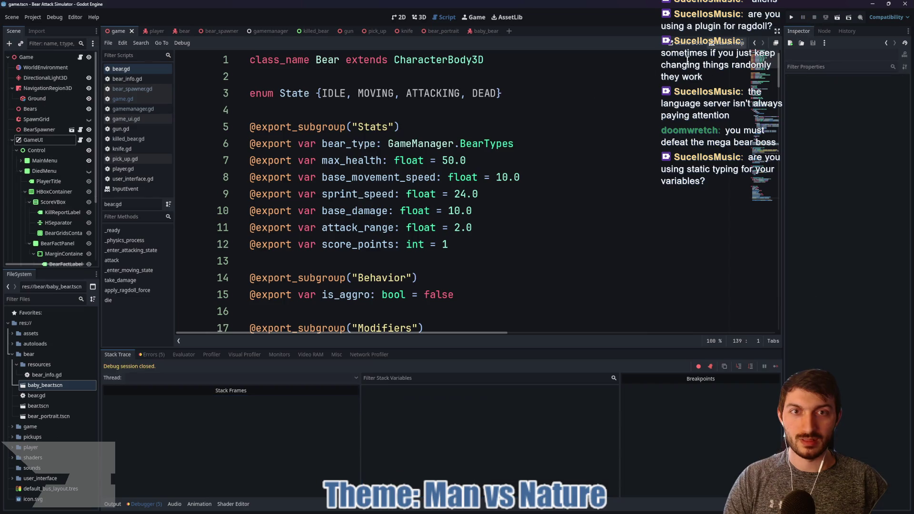
- Check the Bear Type value exported on the brown bear scene's root node
click(509, 144)
click(182, 31)
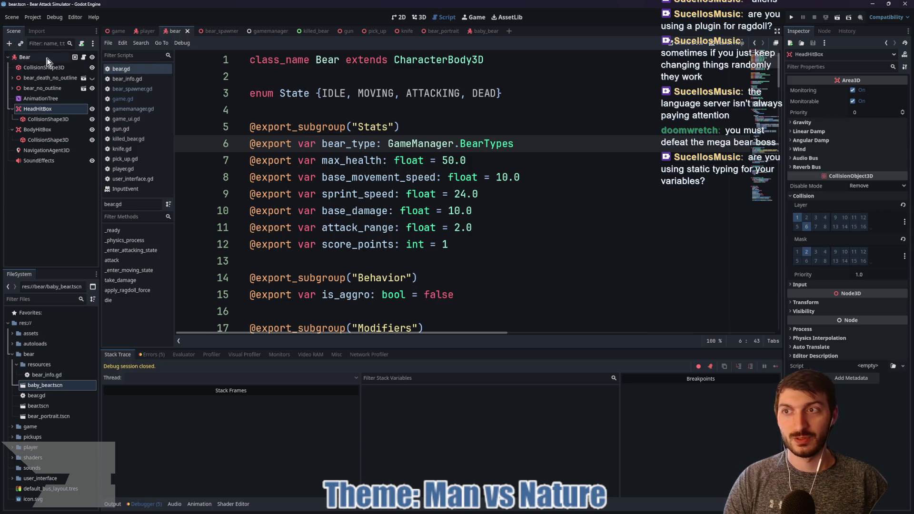
click(26, 57)
click(875, 99)
click(858, 109)
- Set Bear Type to Baby Bear in the baby_bear scene's Inspector
click(485, 31)
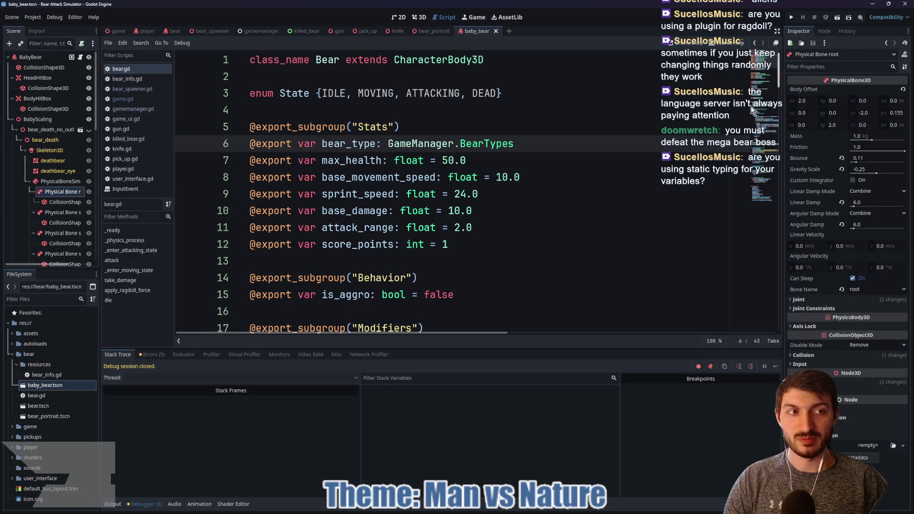
scroll(847, 143, up, 5)
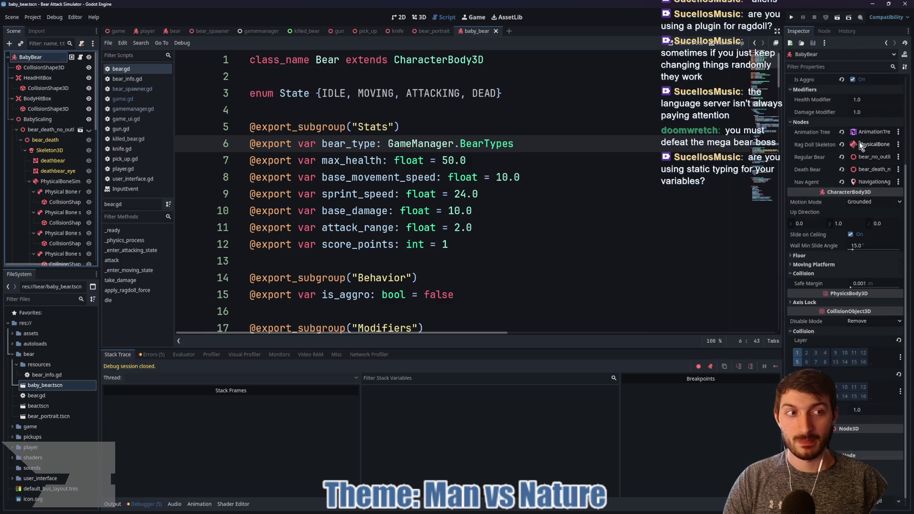
click(876, 99)
click(879, 121)
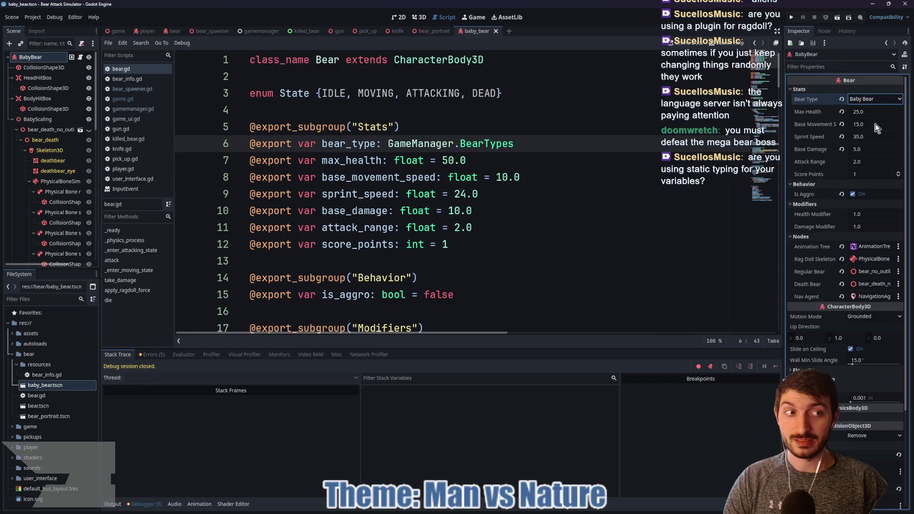
click(575, 159)
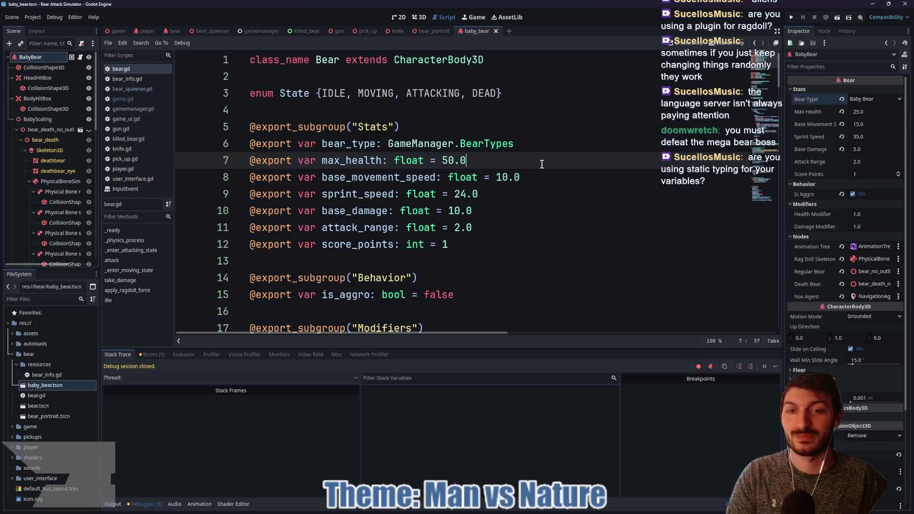
click(399, 257)
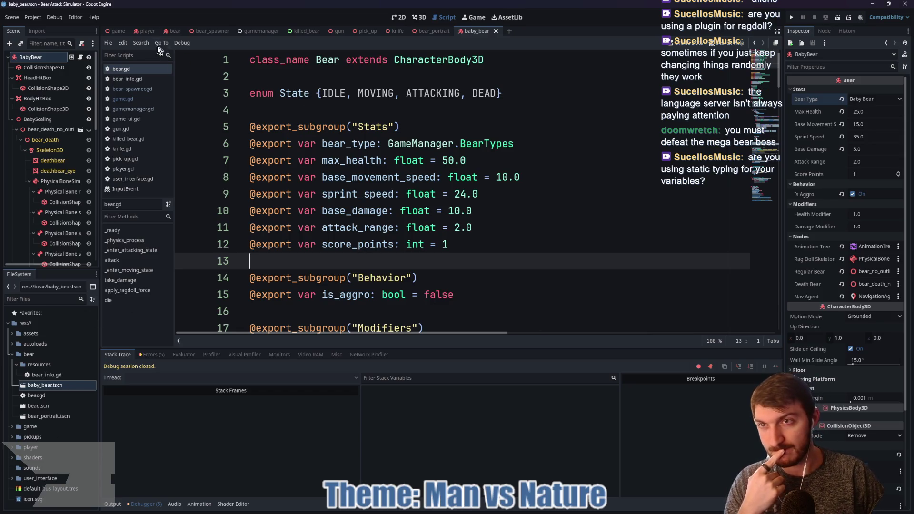
click(118, 31)
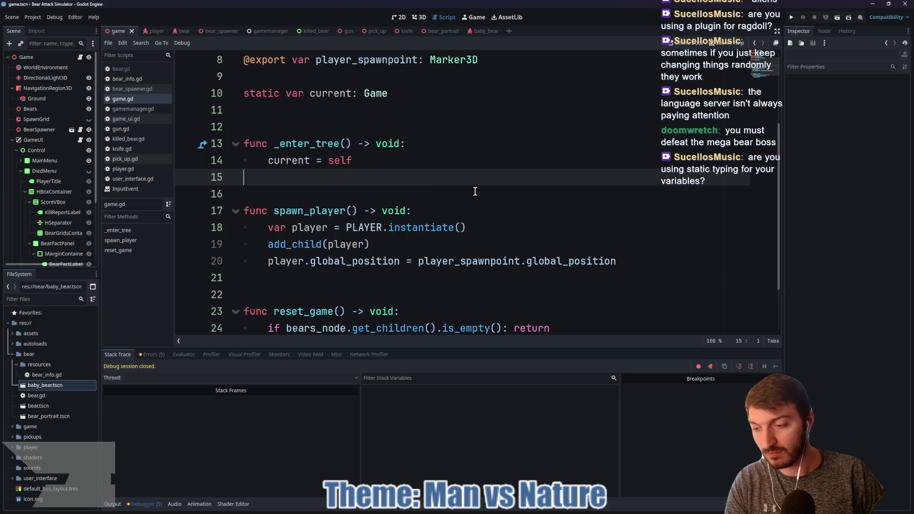
- Rerun the game, start a round and shoot a bear twice to trigger the line-139 halt
key(F5)
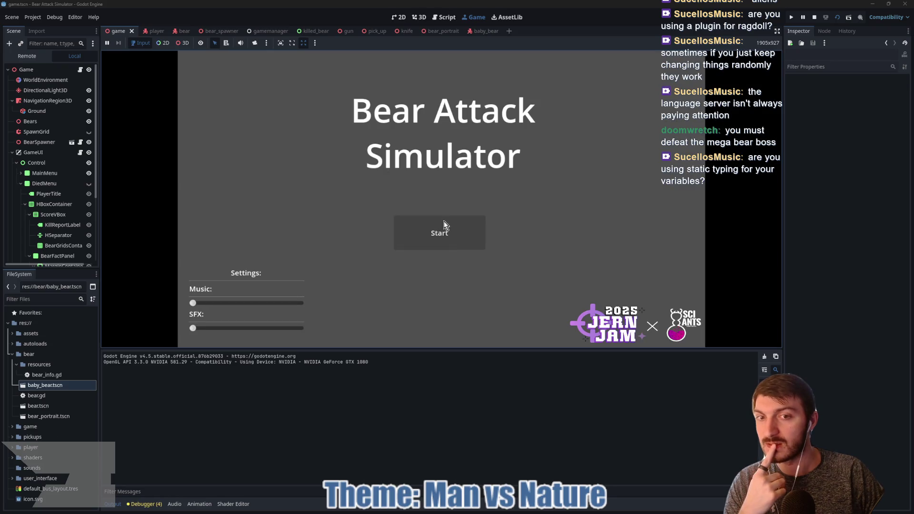
click(443, 222)
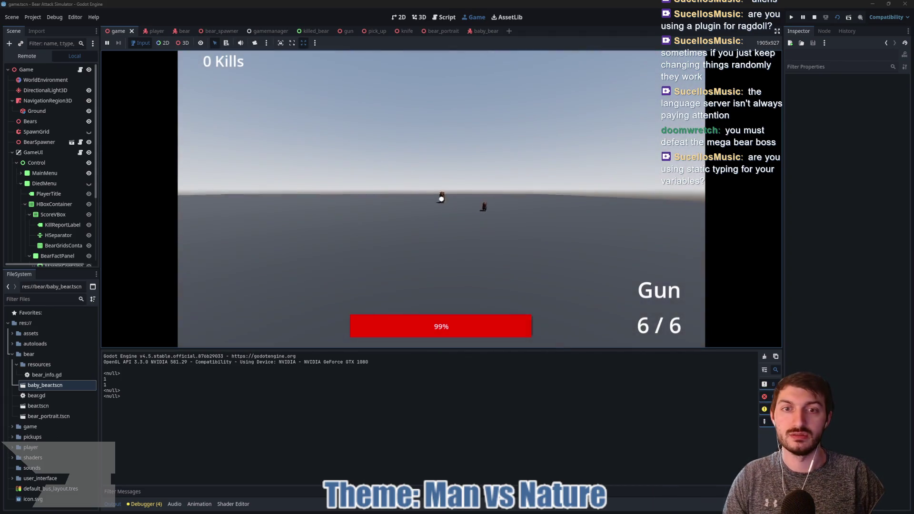
click(442, 199)
click(441, 199)
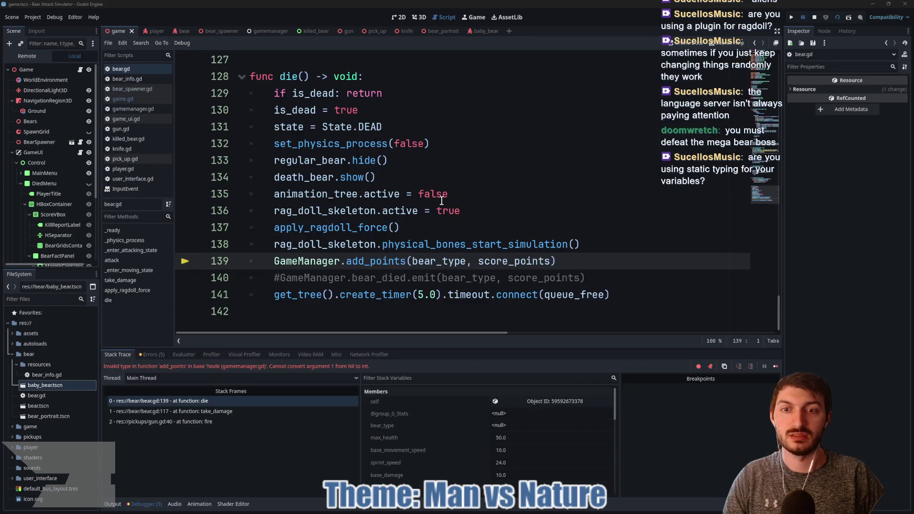
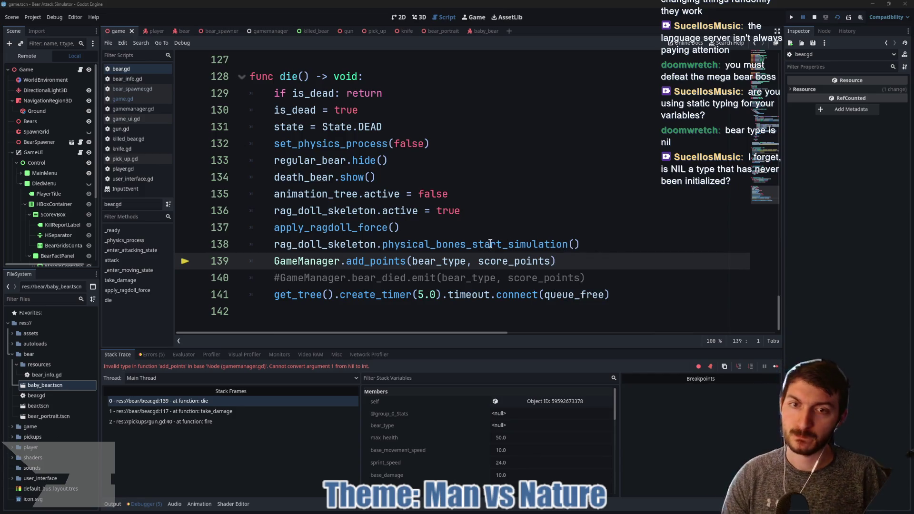
- Stop the running debug session and bring up the bear and bear_spawner scenes
click(814, 16)
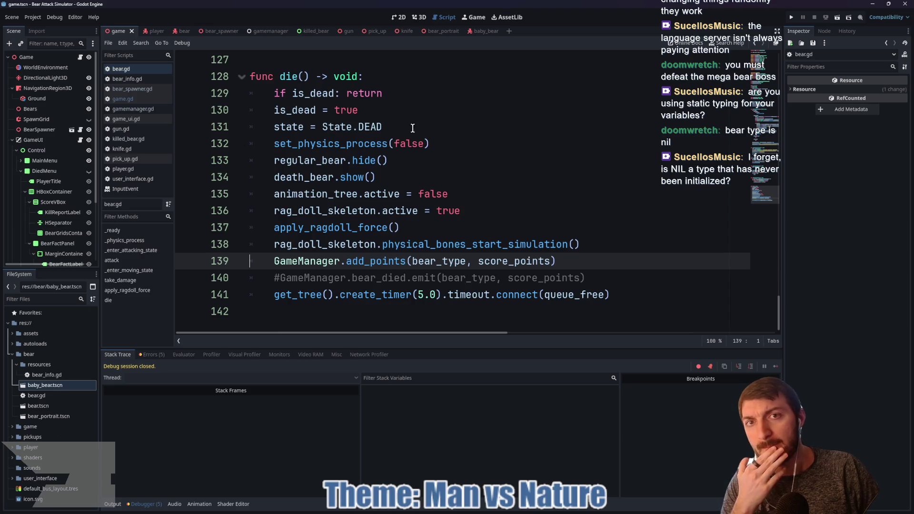
click(184, 31)
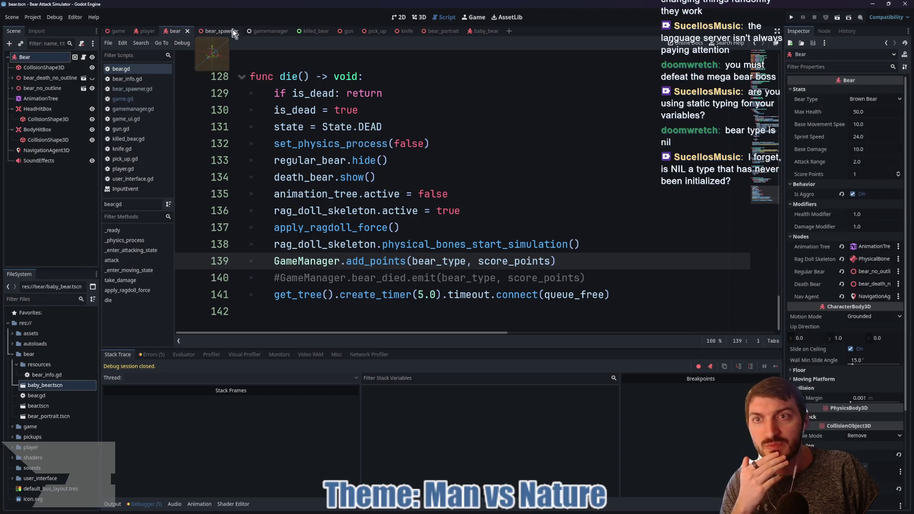
click(233, 29)
scroll(507, 191, down, 1)
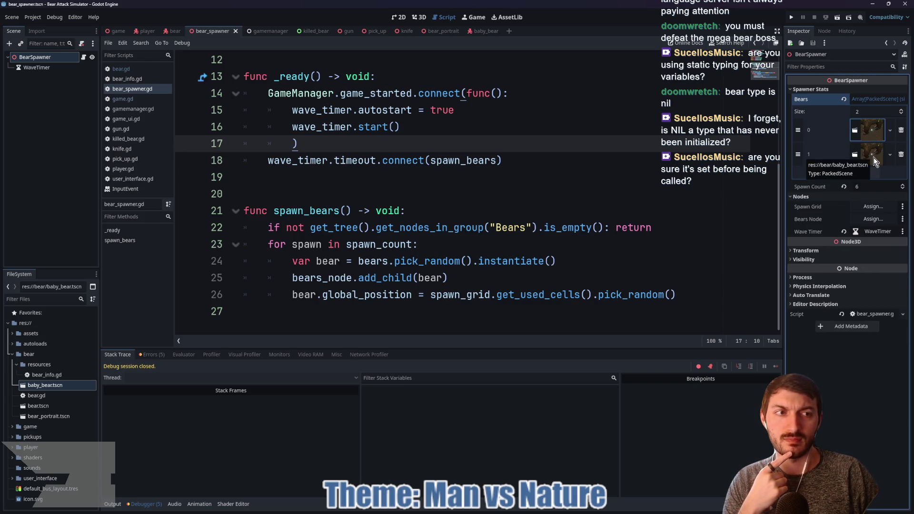
- Review the baby_bear scene's bear.gd setup
click(477, 31)
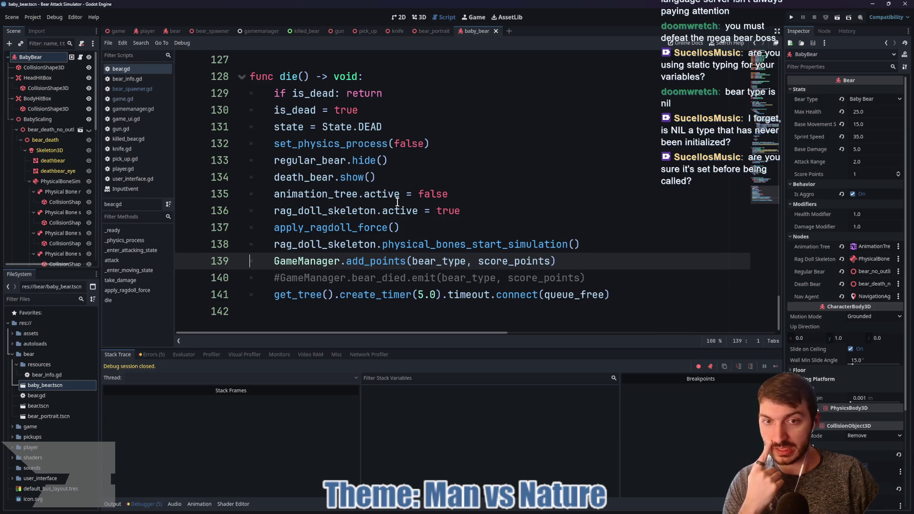
scroll(397, 203, up, 19)
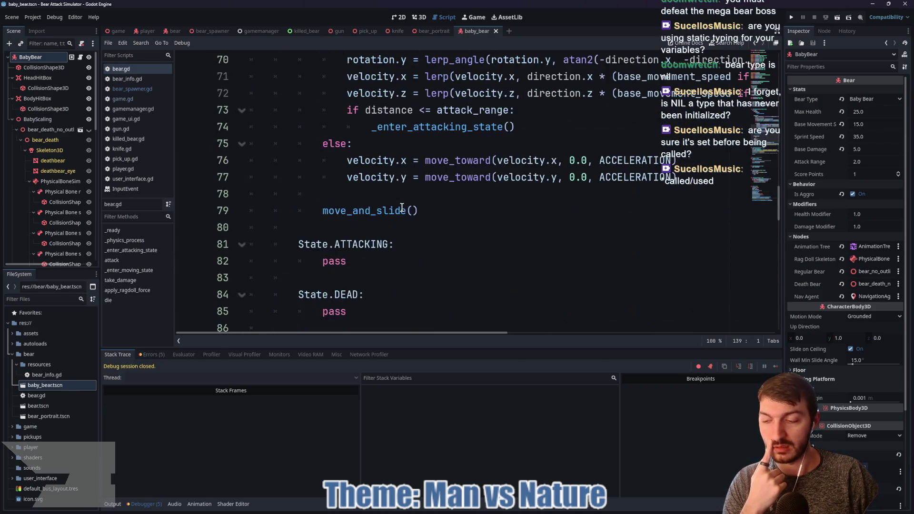
scroll(402, 209, up, 20)
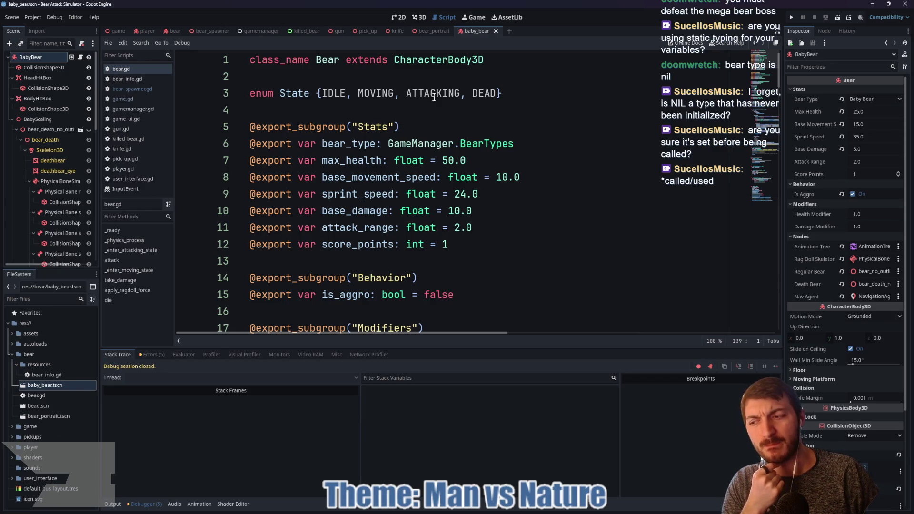
- Check bear_spawner's add_child line and Bears element 0, ending on the bear scene
click(214, 30)
click(384, 276)
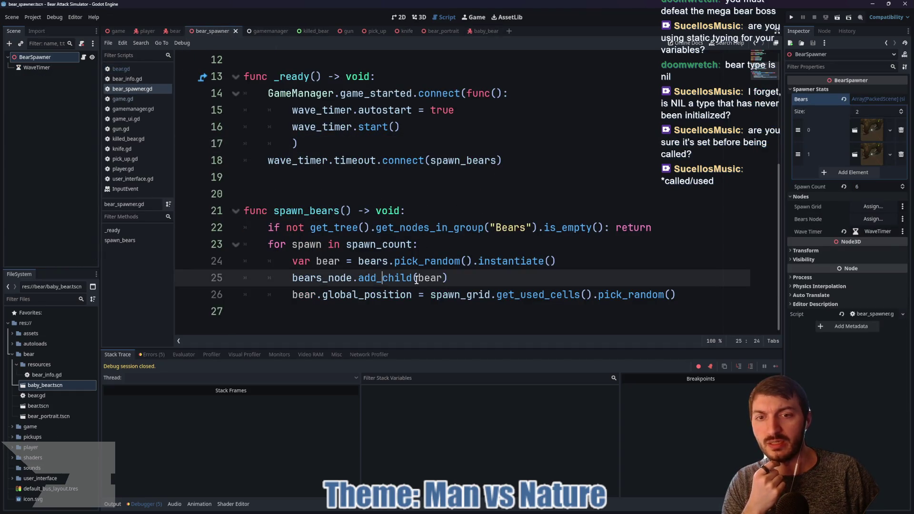
click(876, 133)
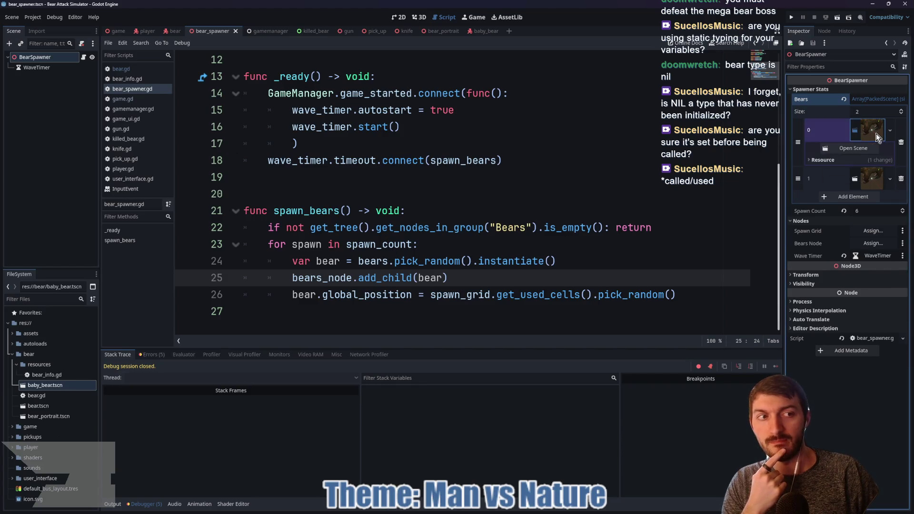
click(878, 136)
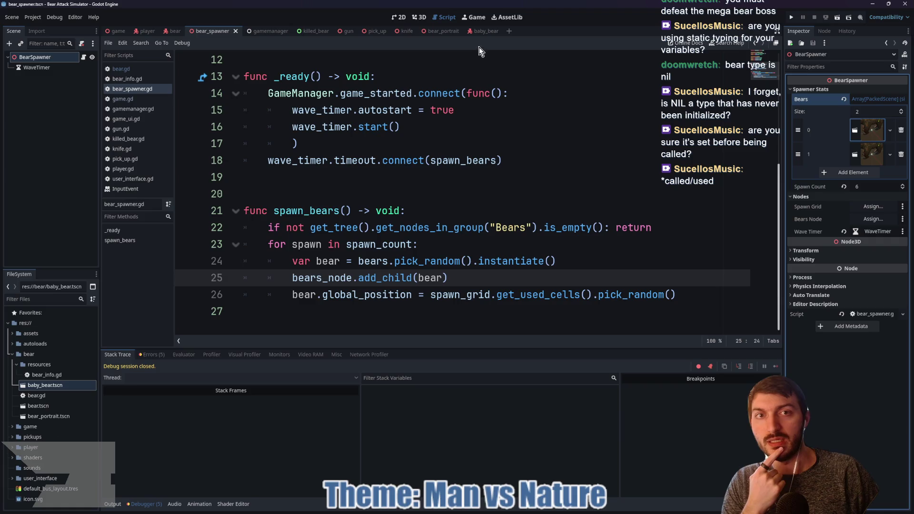
click(173, 31)
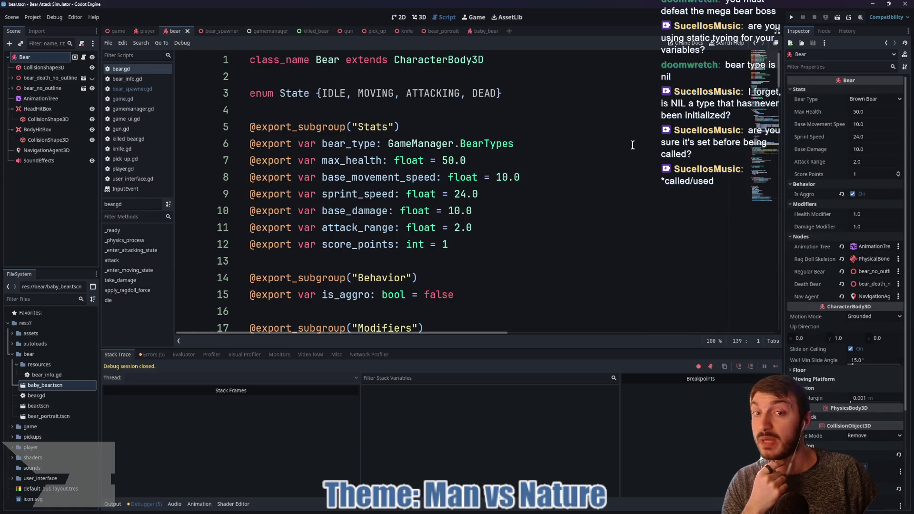
click(539, 141)
key(ctrl+shift+Left)
key(ctrl+shift+Left)
key(ctrl+shift+Left)
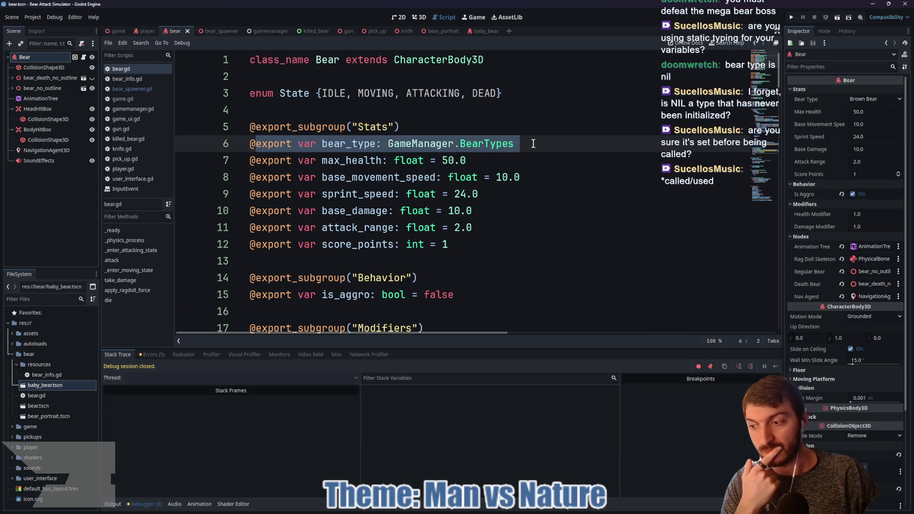
scroll(534, 143, down, 10)
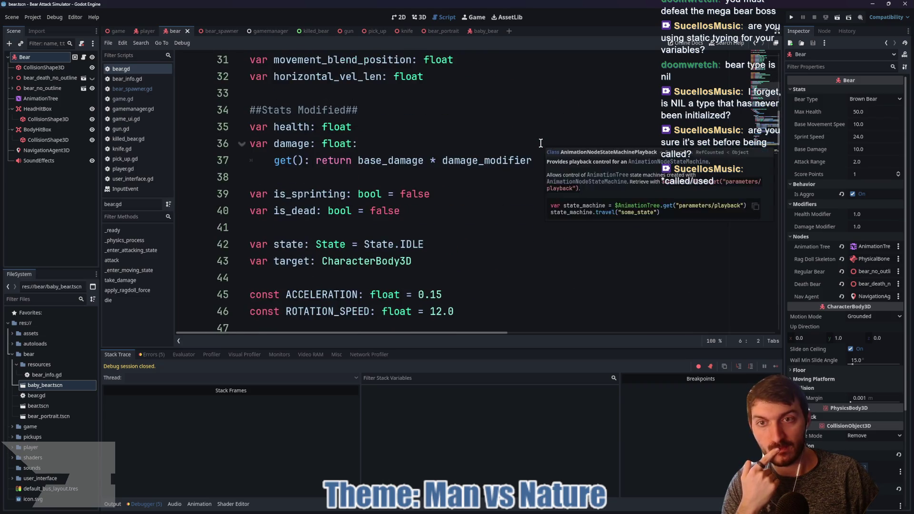
scroll(541, 144, down, 4)
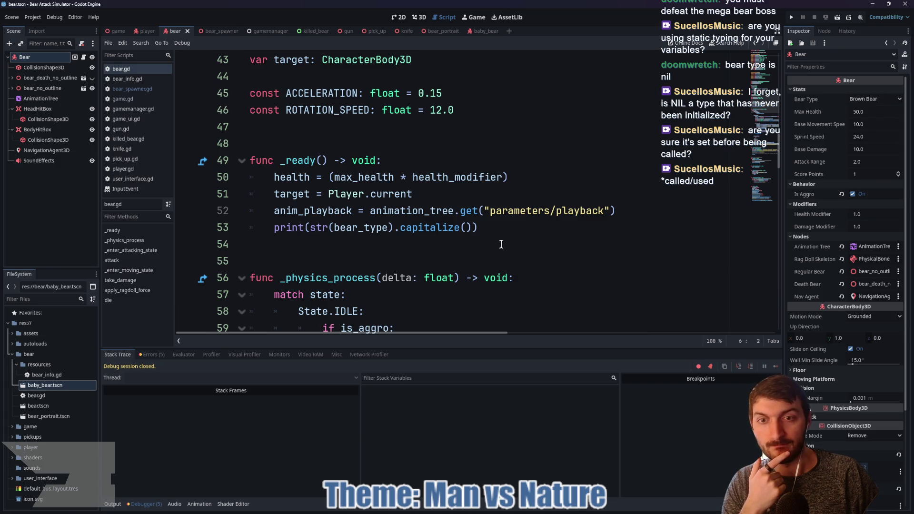
drag(503, 228, 275, 229)
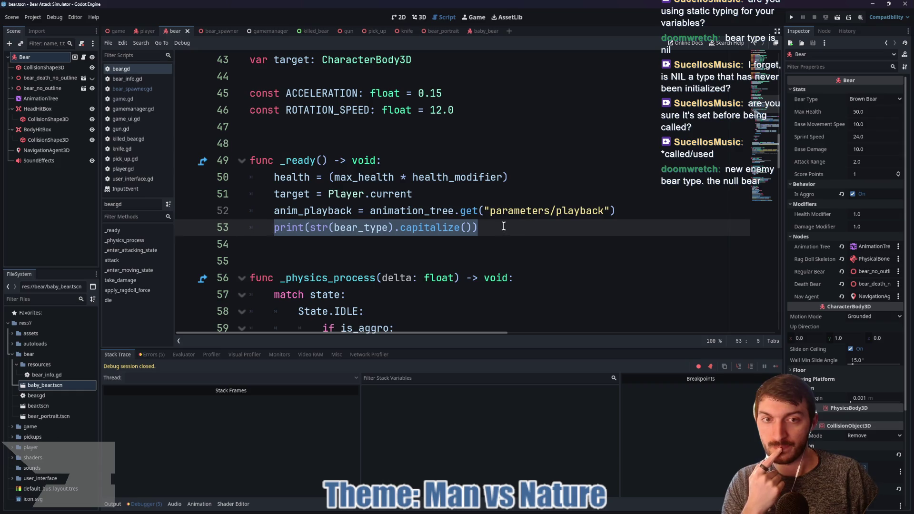
drag(503, 227, 272, 227)
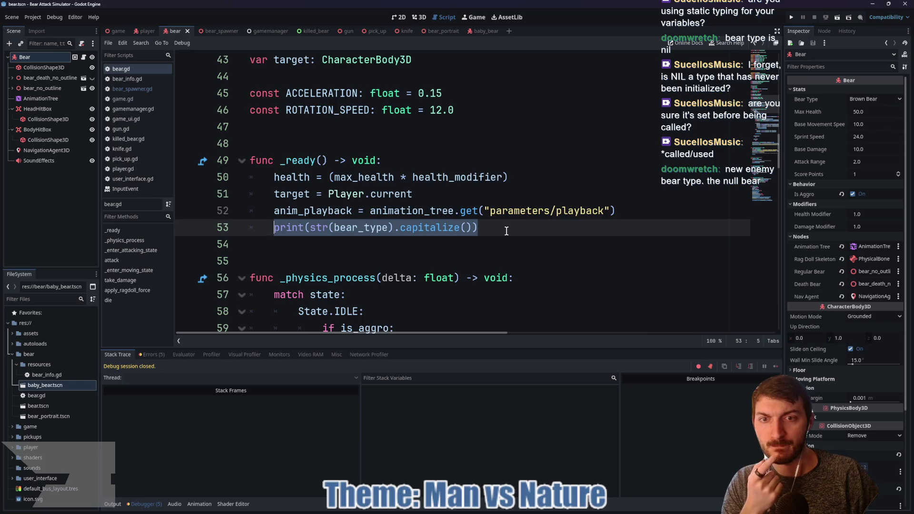
scroll(507, 231, up, 14)
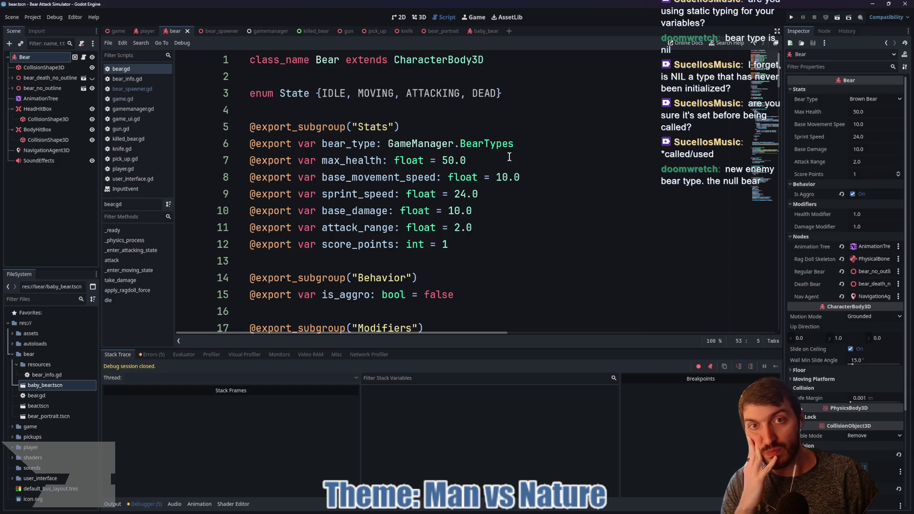
mouse_move(482, 33)
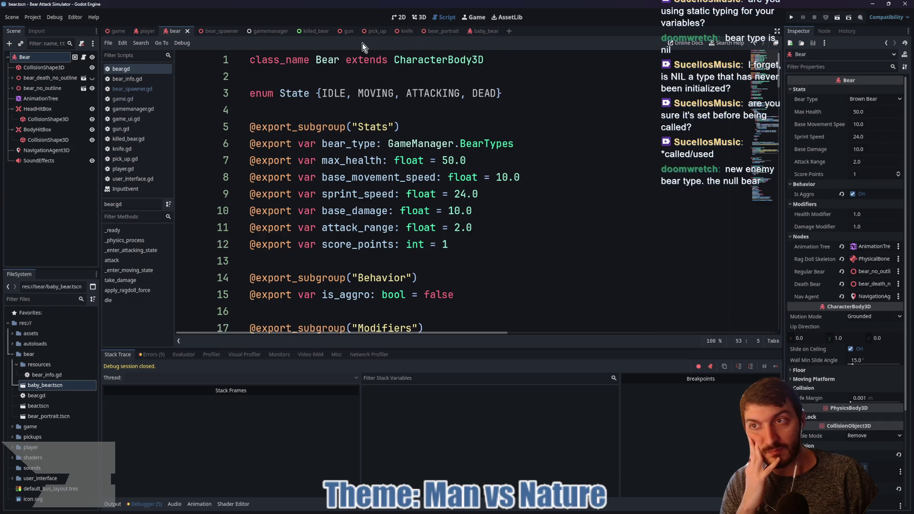
mouse_move(421, 36)
drag(183, 35, 503, 32)
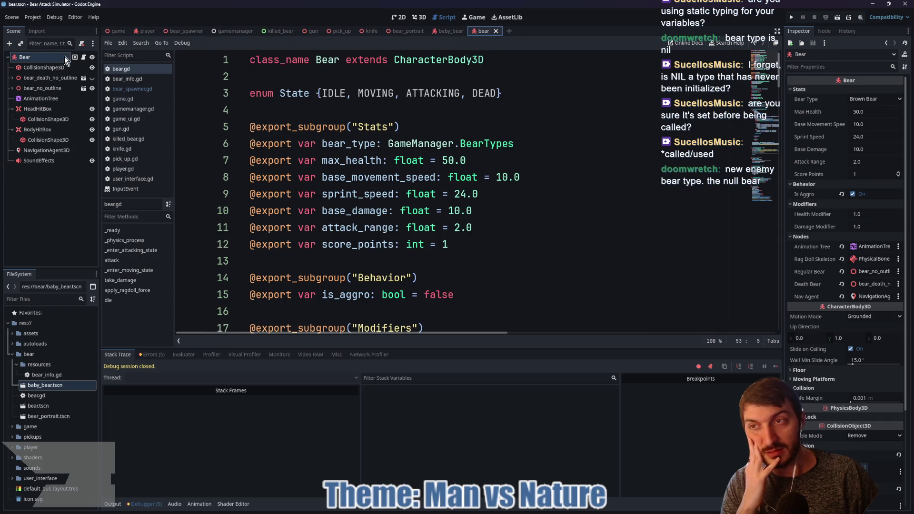
- Rename the root Bear node to BrownBear and save the bear scene
double_click(43, 56)
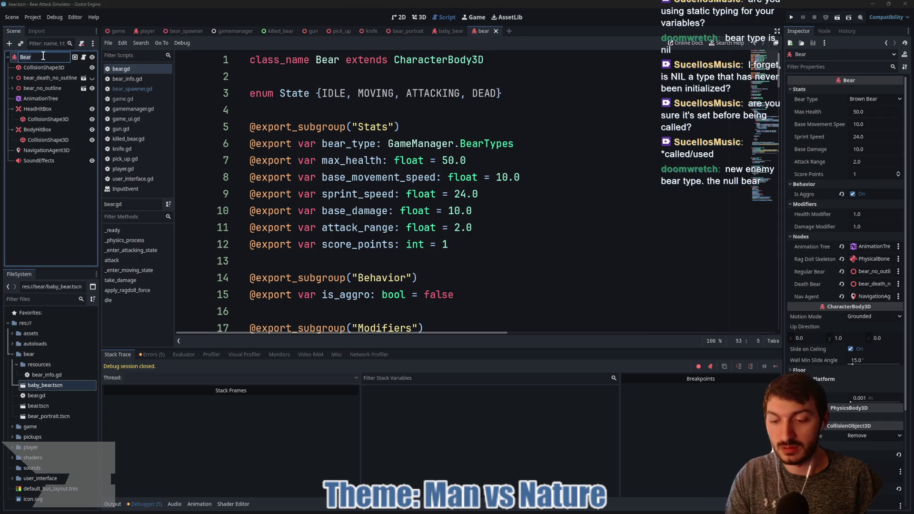
text(BrownBear)
key(Return)
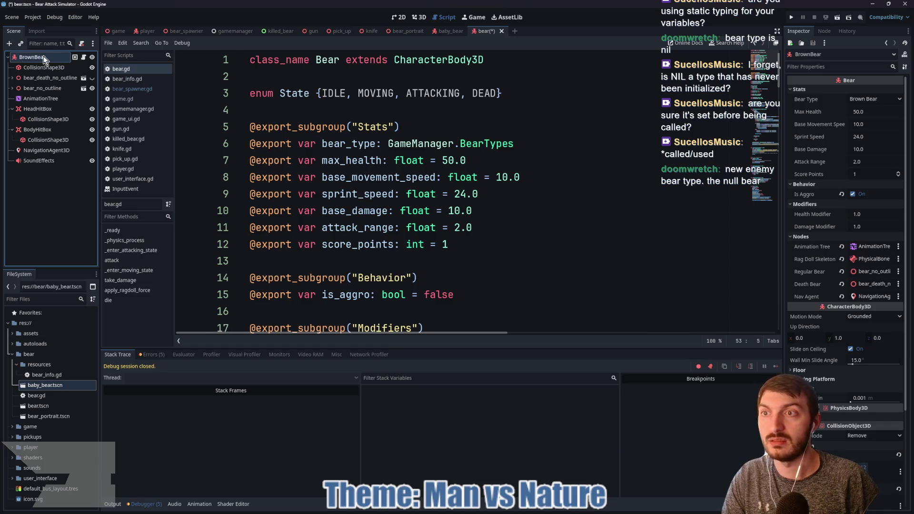
key(ctrl+s)
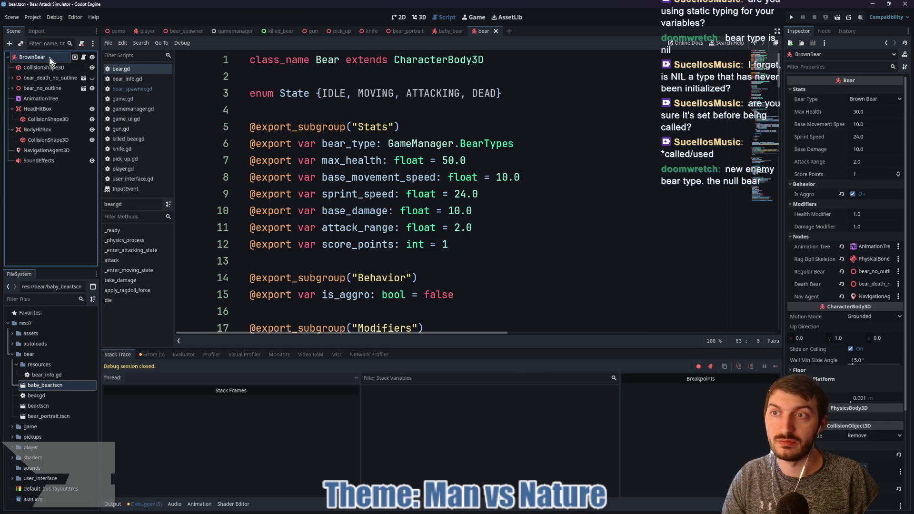
- Replace BrownBear's shared script with a new brown_bear.gd script
click(81, 44)
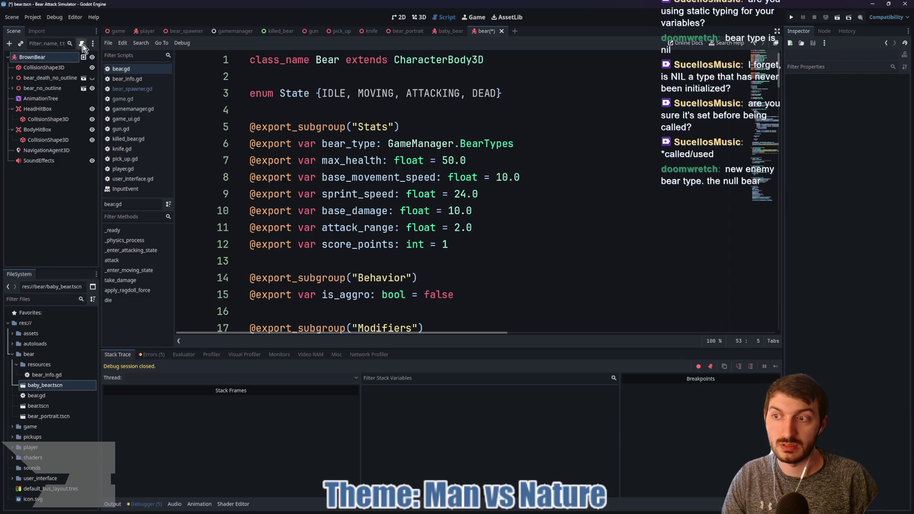
click(81, 44)
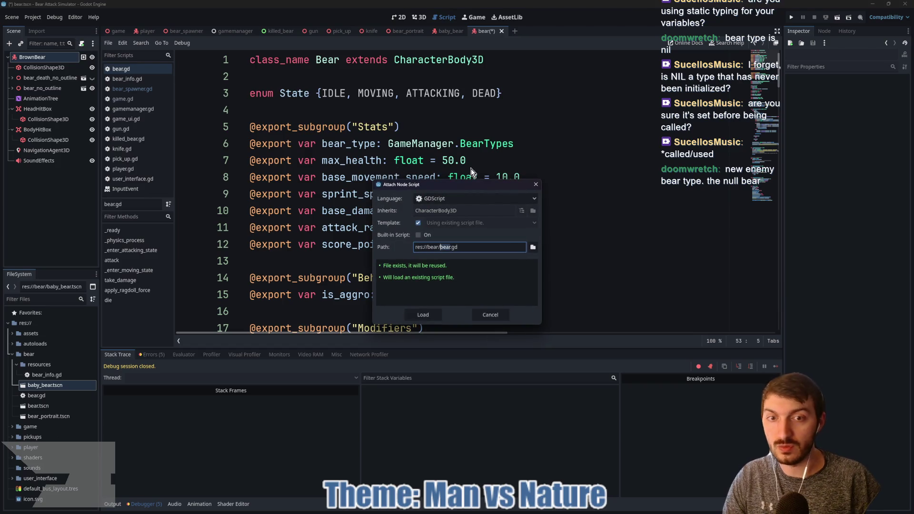
text(brown_bear)
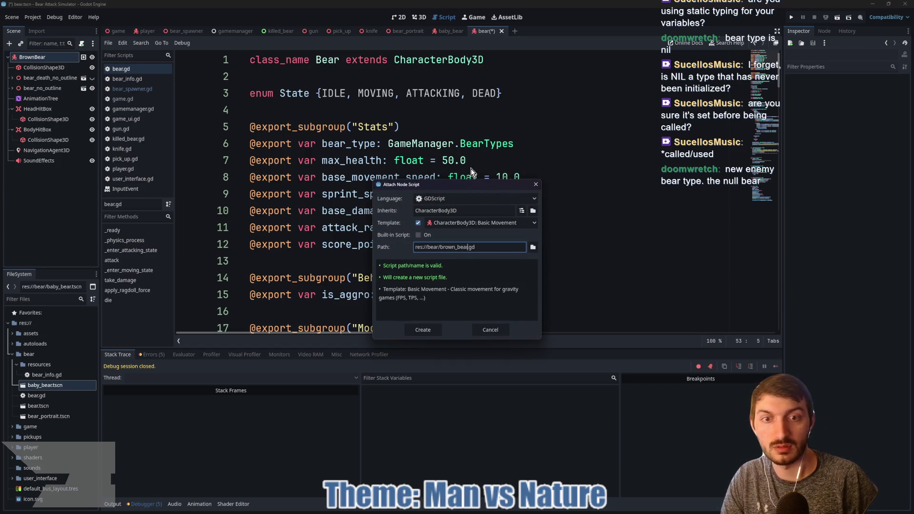
click(423, 329)
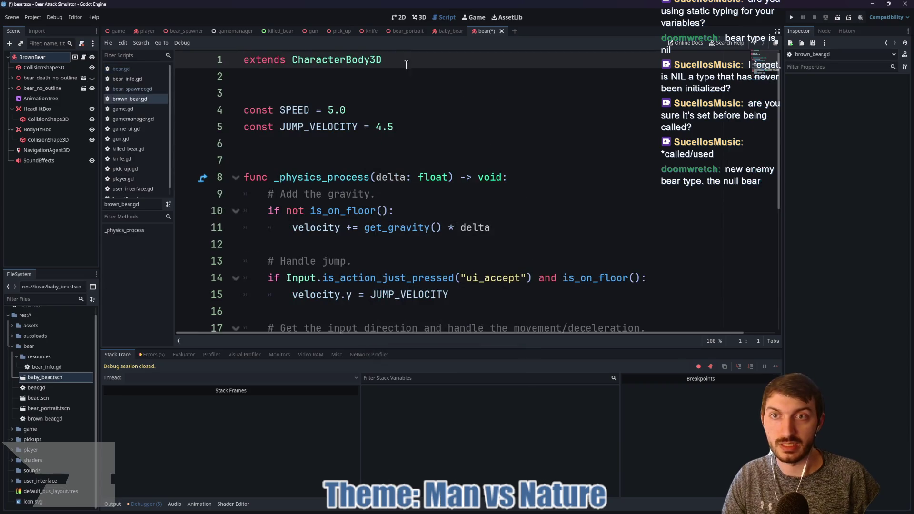
- Replace the template code with 'class_name BrownBear extends Bear' and save brown_bear.gd
drag(395, 58, 200, 54)
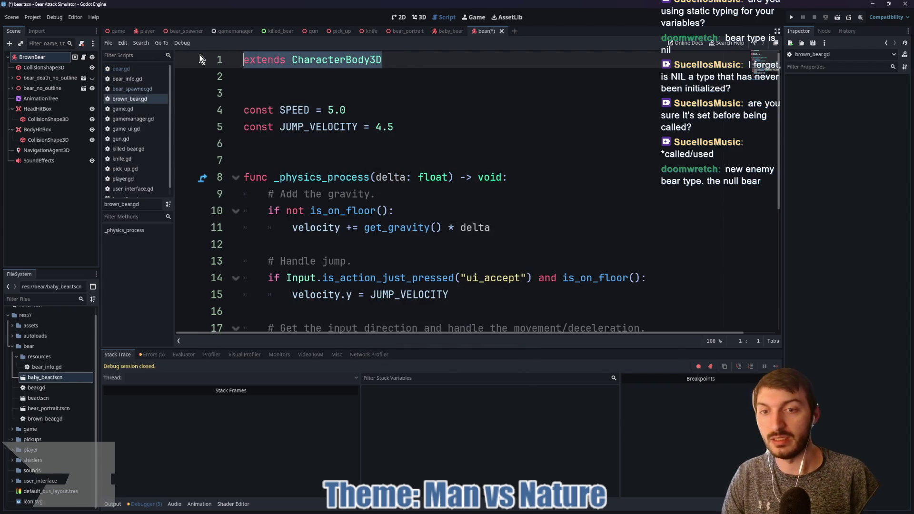
key(ctrl+a)
key(BackSpace)
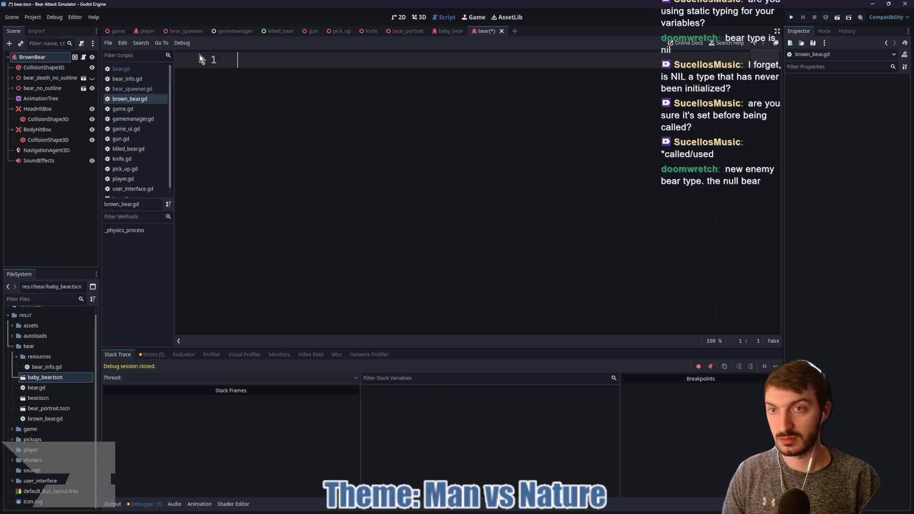
text(class_nam)
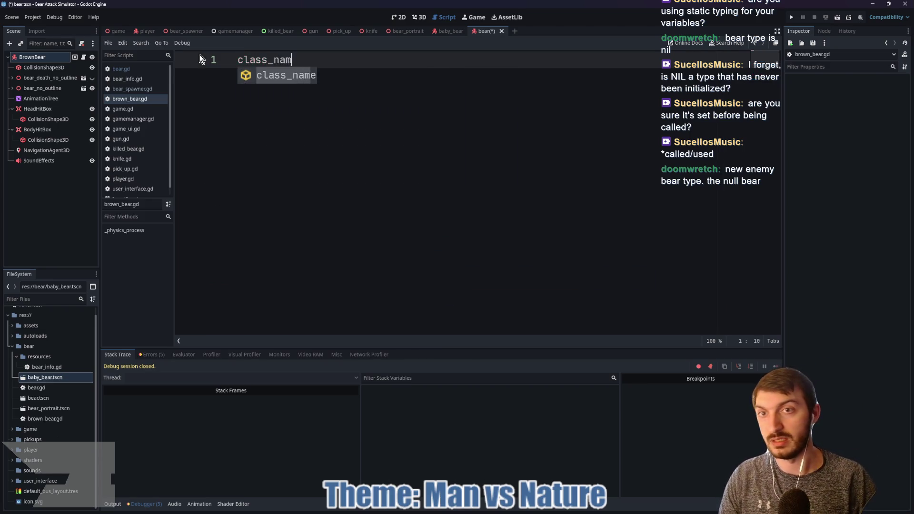
text(e BrownBear )
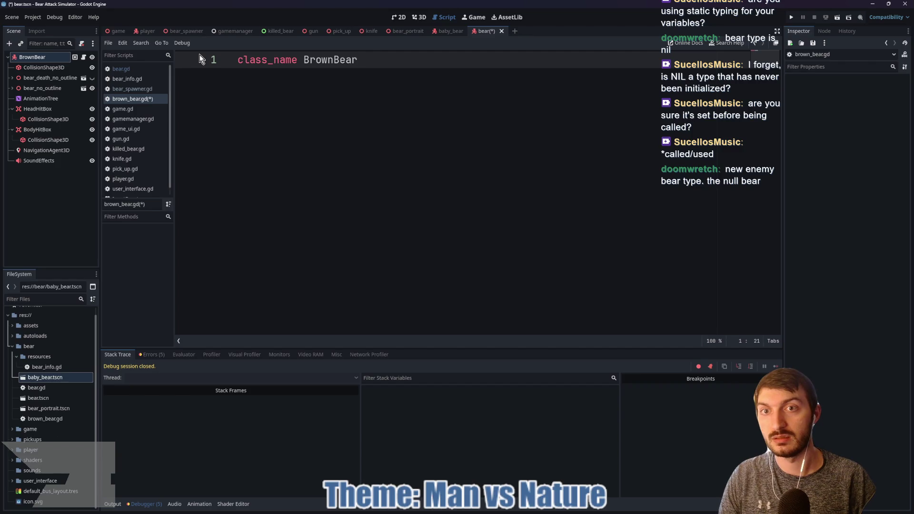
text(extends Bear)
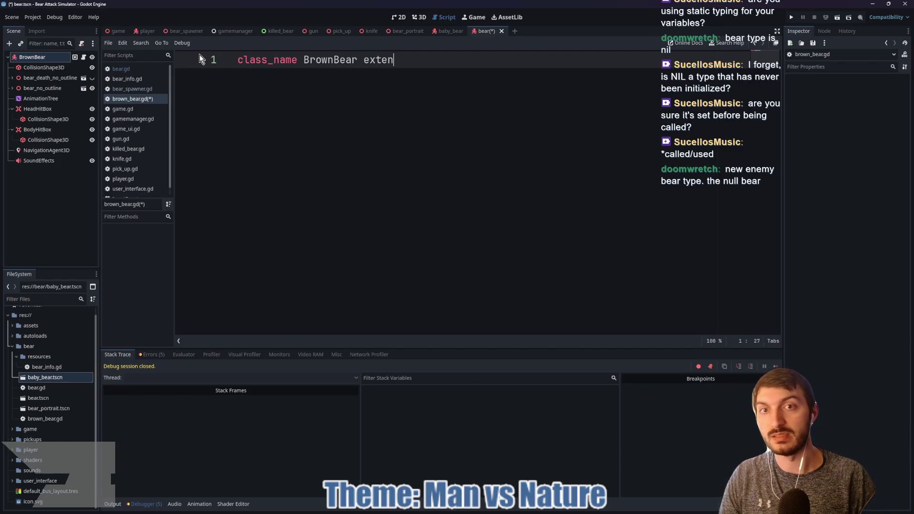
key(ctrl+s)
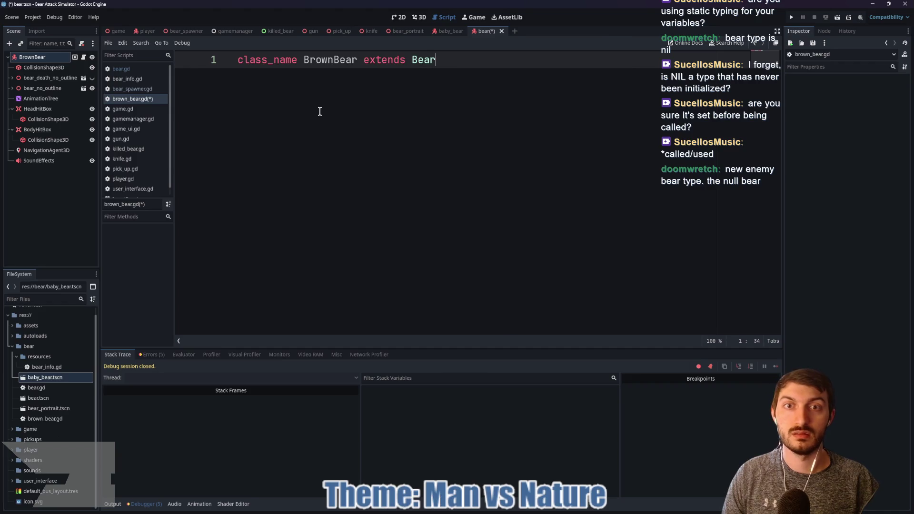
click(52, 58)
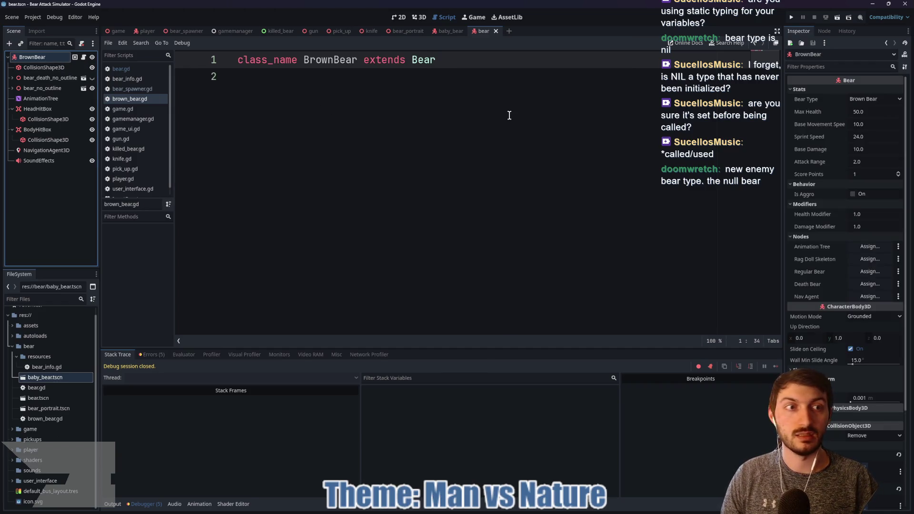
- Set BrownBear's Bear Type to Brown Bear and enable Is Aggro
click(861, 100)
click(871, 111)
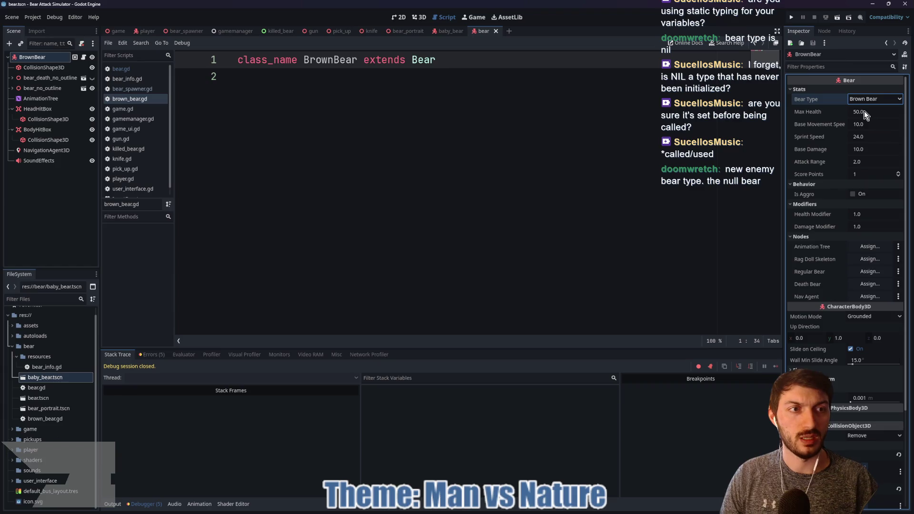
click(864, 110)
key(Tab)
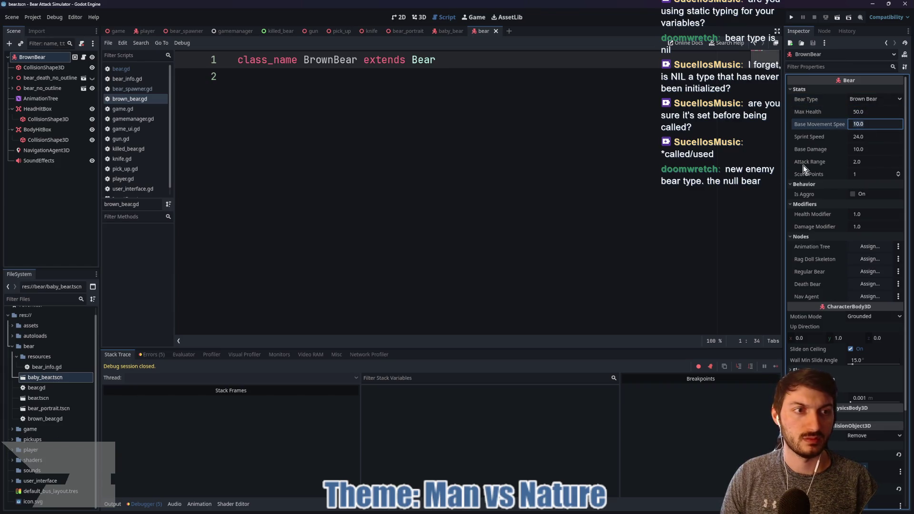
click(589, 177)
click(852, 196)
click(852, 195)
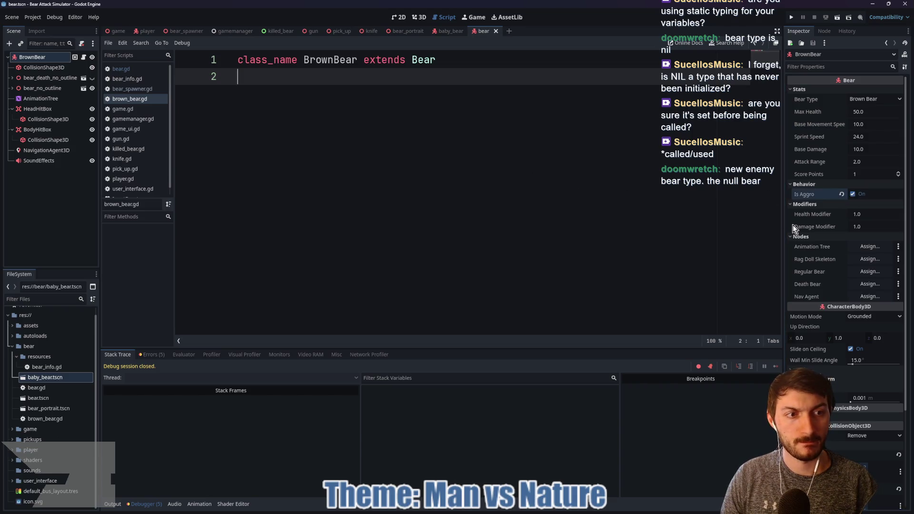
- Assign AnimationTree, PhysicalBoneSimulator3D and bear_no_outline to the Animation Tree, ragdoll and Regular Bear slots
click(870, 246)
click(445, 177)
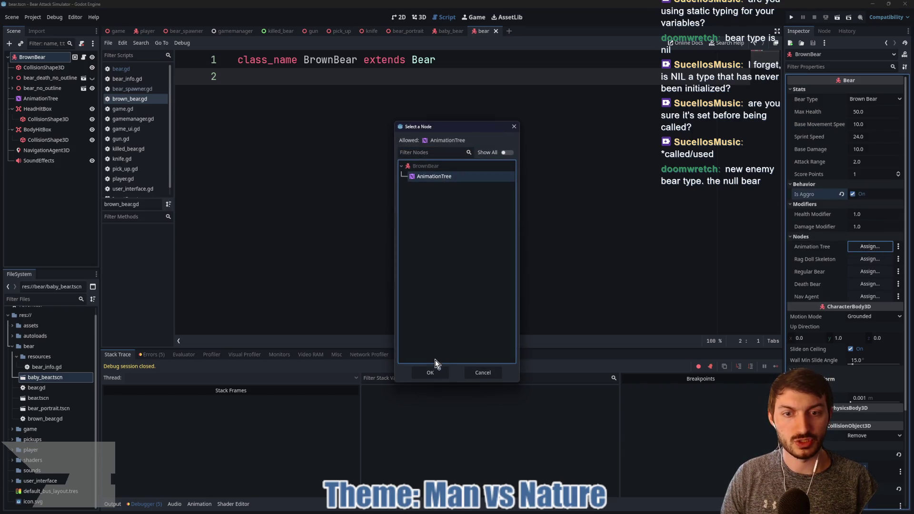
click(431, 372)
click(870, 259)
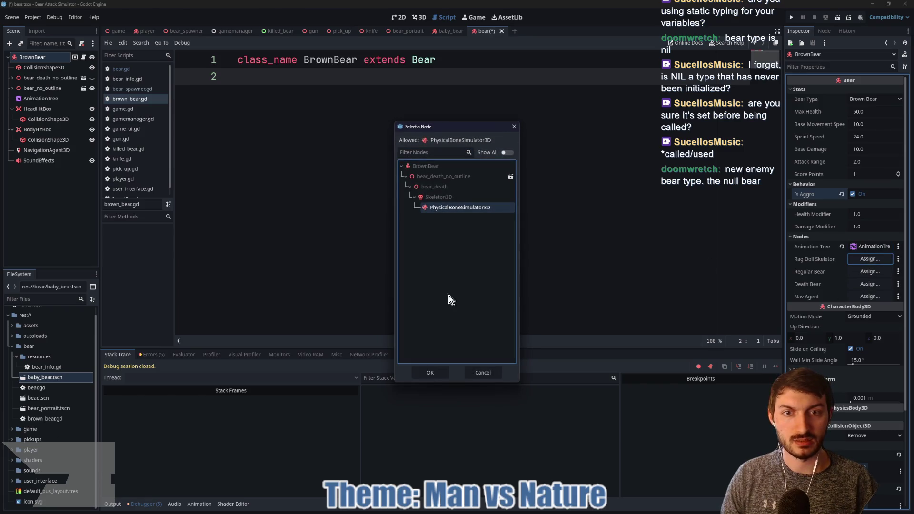
click(428, 372)
click(870, 271)
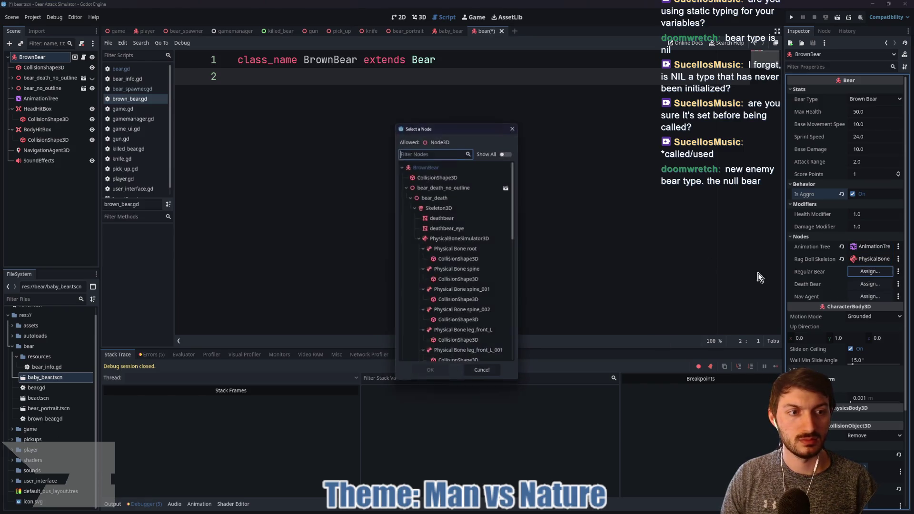
click(405, 187)
click(435, 199)
click(430, 372)
- Assign bear_death_no_outline to Death Bear and NavigationAgent3D to Nav Agent, then save the scene
click(854, 283)
click(441, 187)
click(430, 372)
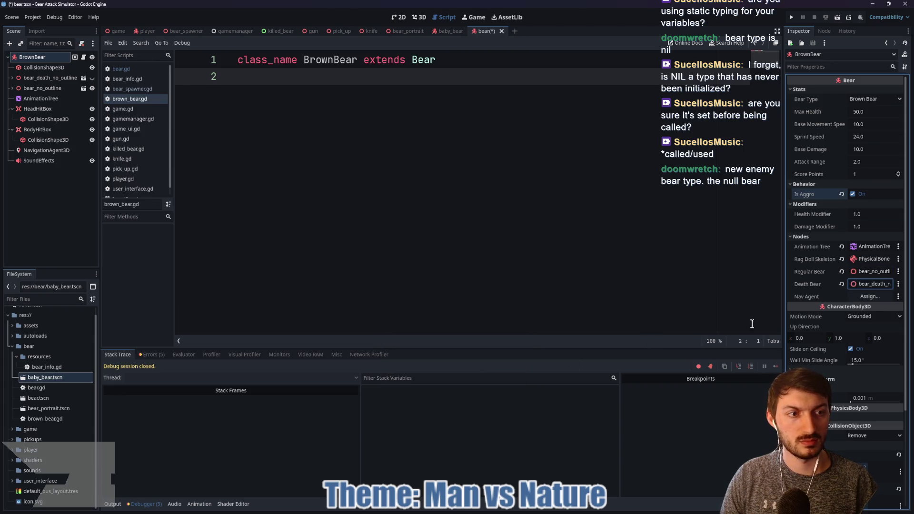
click(870, 296)
click(440, 176)
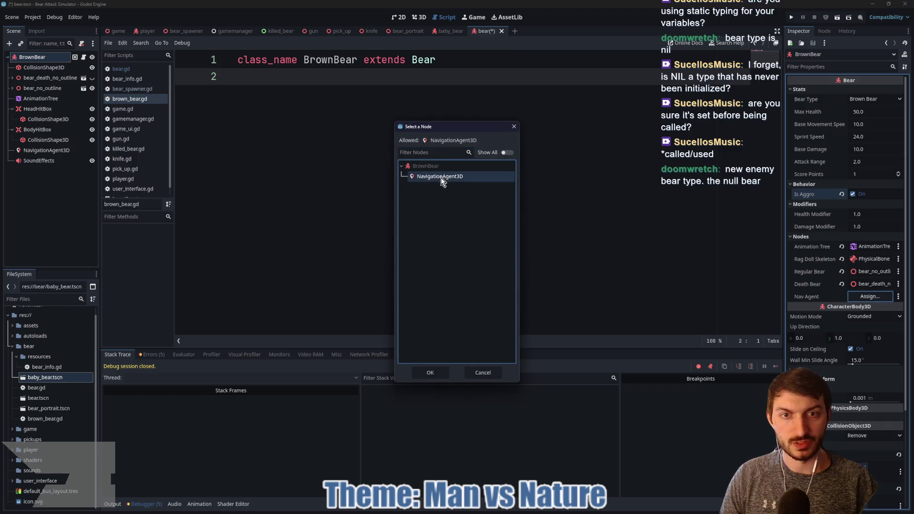
click(430, 372)
key(ctrl+s)
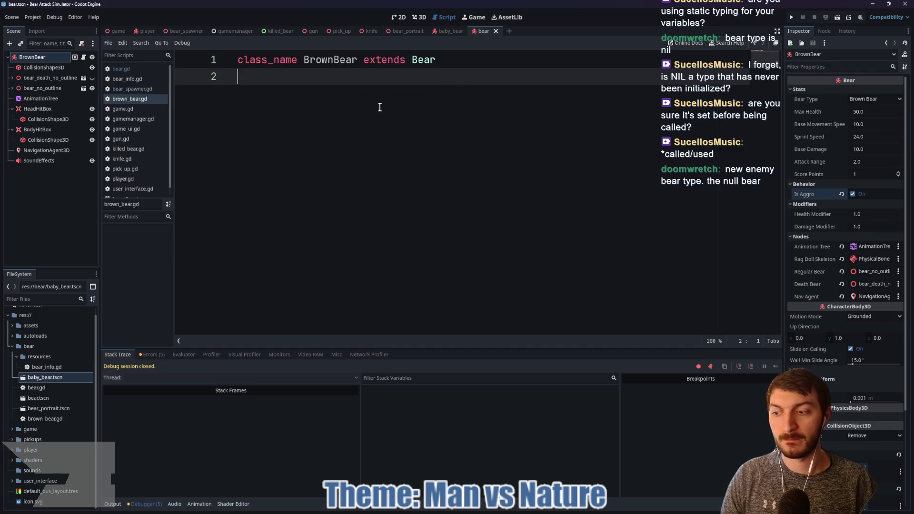
click(452, 35)
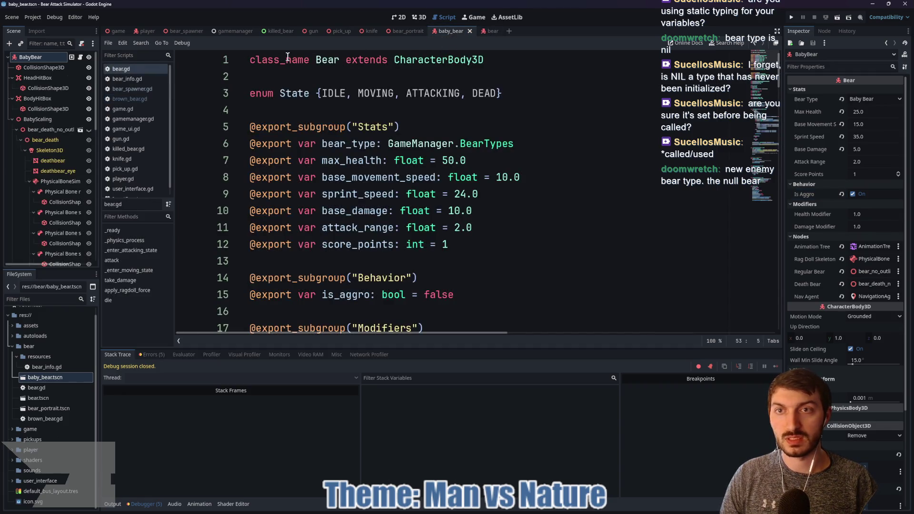
- Replace BabyBear's shared bear.gd with a new baby_bear.gd script
click(81, 45)
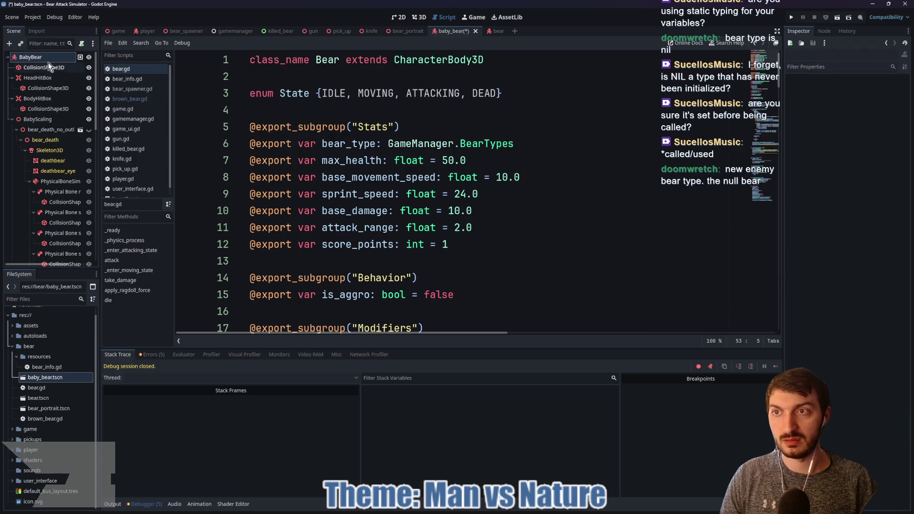
click(81, 46)
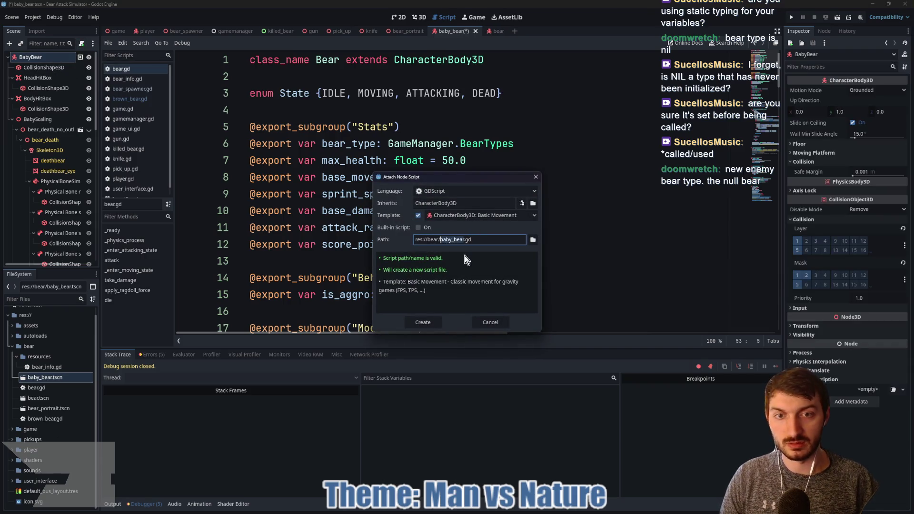
click(422, 321)
- Replace the template with 'class_name BabyBear extends Bear' and save baby_bear.gd
key(ctrl+a)
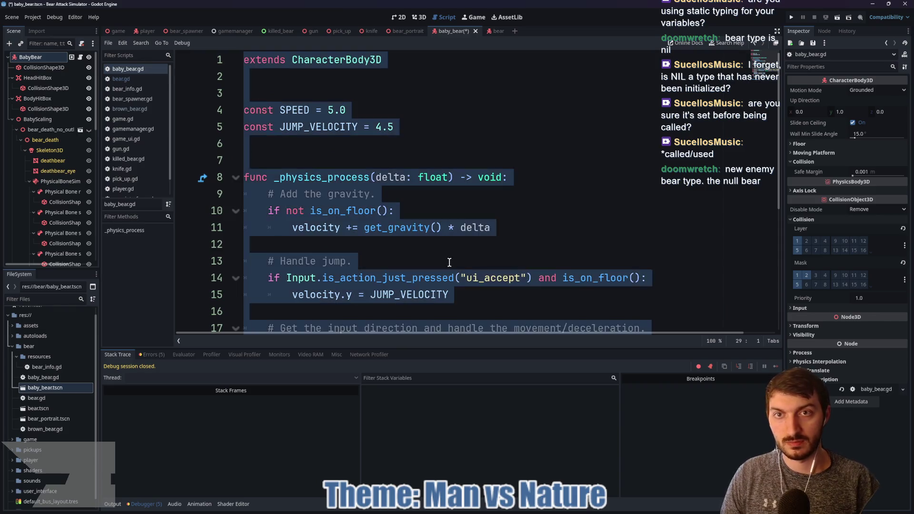
key(BackSpace)
text(class_bab)
key(BackSpace)
key(BackSpace)
key(BackSpace)
text(name )
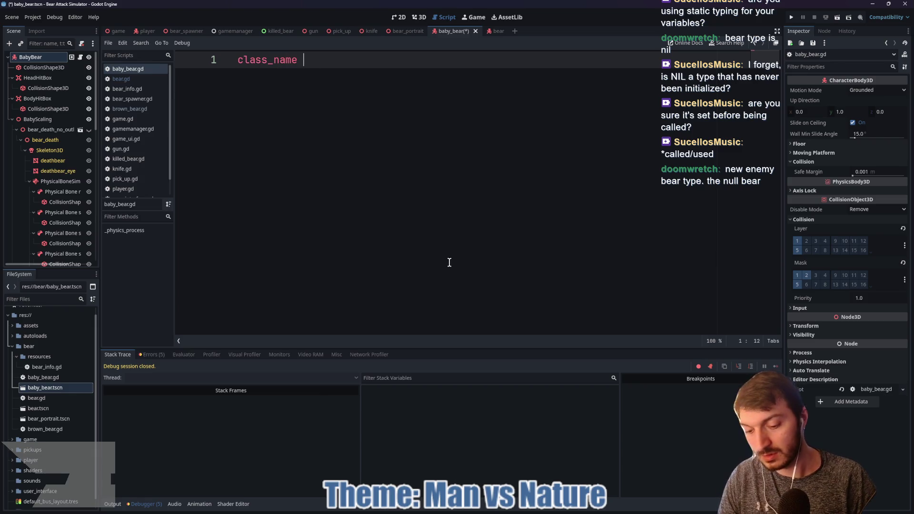
text(BabyBear extends Bear)
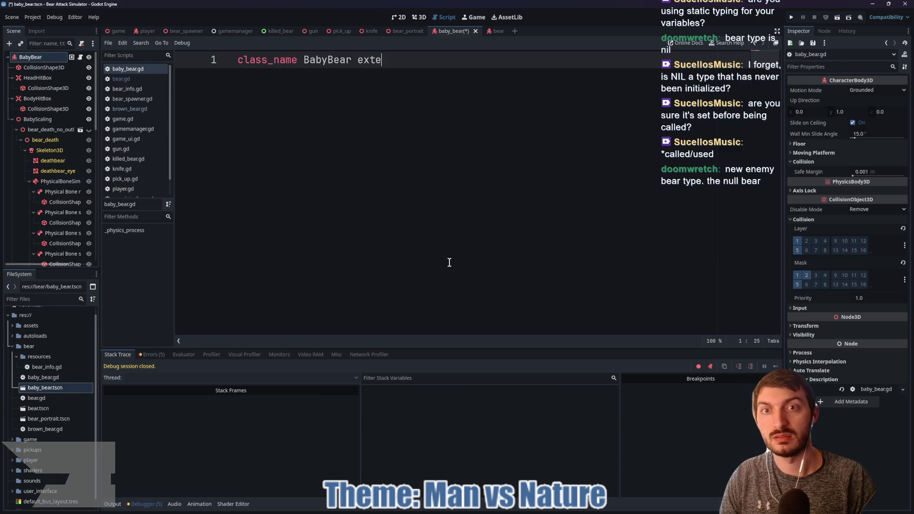
key(ctrl+s)
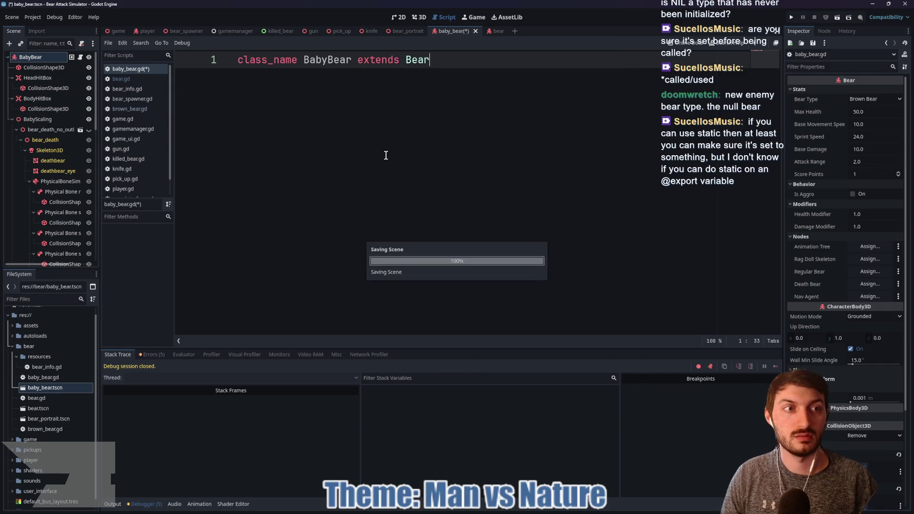
- Set BabyBear's Bear Type to Baby Bear and save the baby_bear scene
click(875, 99)
click(876, 123)
click(527, 126)
key(ctrl+s)
- Commit BabyBear's Max Health 25, Base Movement Speed 15 and Sprint Speed 30, and save
click(866, 111)
text(25)
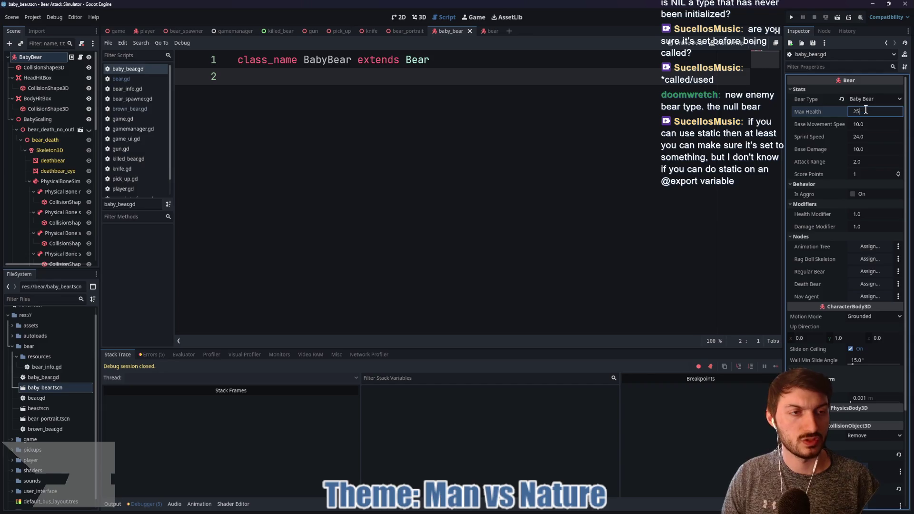
key(Return)
click(869, 125)
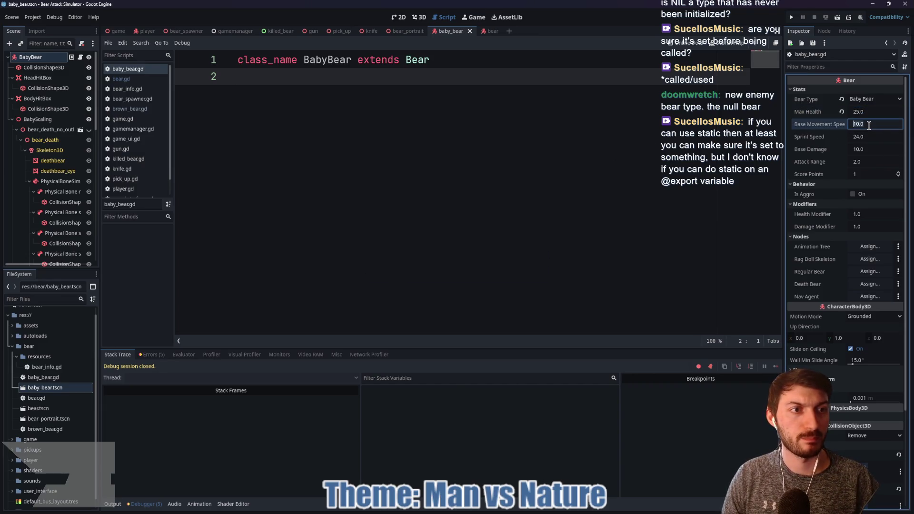
text(15)
key(Return)
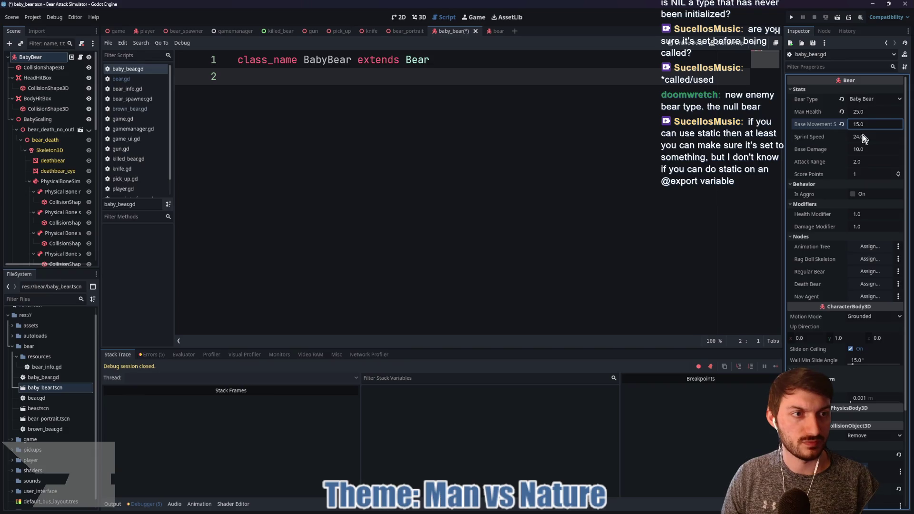
click(862, 136)
text(30)
key(Return)
key(ctrl+s)
- Set Base Damage to 5 and make the baby bear aggressive, saving the scene
click(870, 149)
text(5)
key(Return)
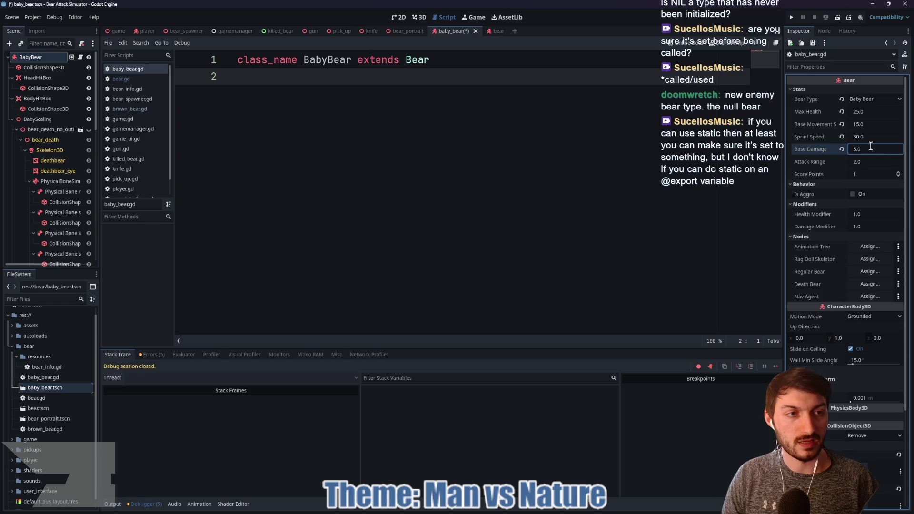
click(506, 184)
key(ctrl+s)
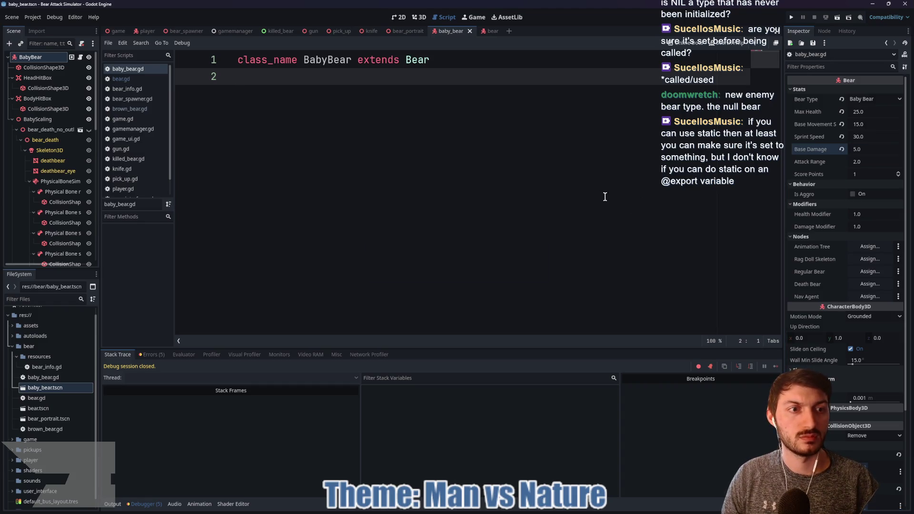
click(853, 195)
click(482, 200)
key(ctrl+s)
- Assign AnimationTree, PhysicalBoneSimulator3D and bear_no_outline to the Animation Tree, ragdoll and Regular Bear slots
click(871, 246)
click(439, 187)
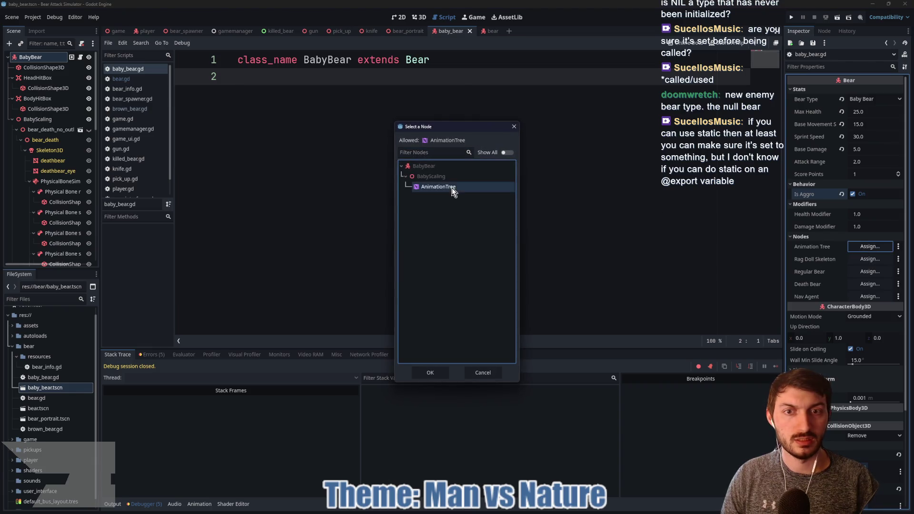
click(430, 371)
click(870, 259)
double_click(464, 218)
click(871, 272)
click(410, 238)
click(455, 249)
click(430, 373)
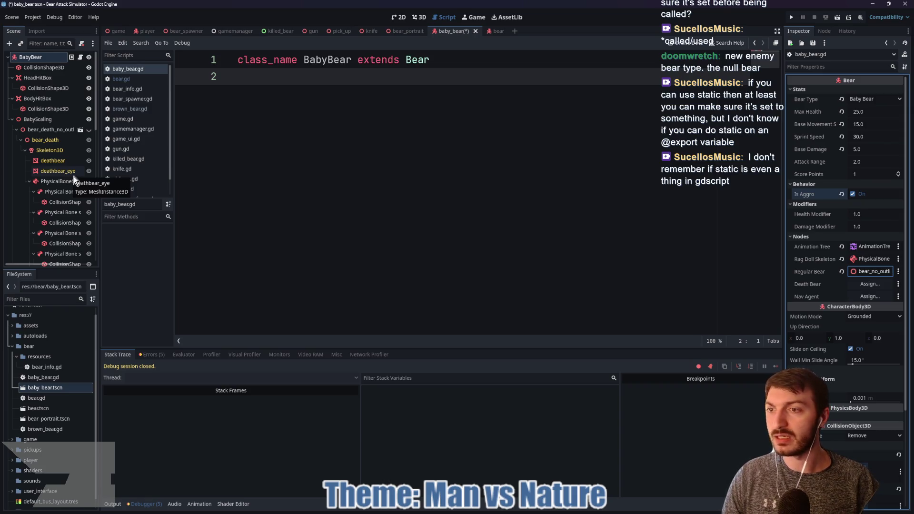
- Assign bear_death_no_outline to Death Bear and NavigationAgent3D to Nav Agent, then save baby_bear.tscn
scroll(71, 176, down, 10)
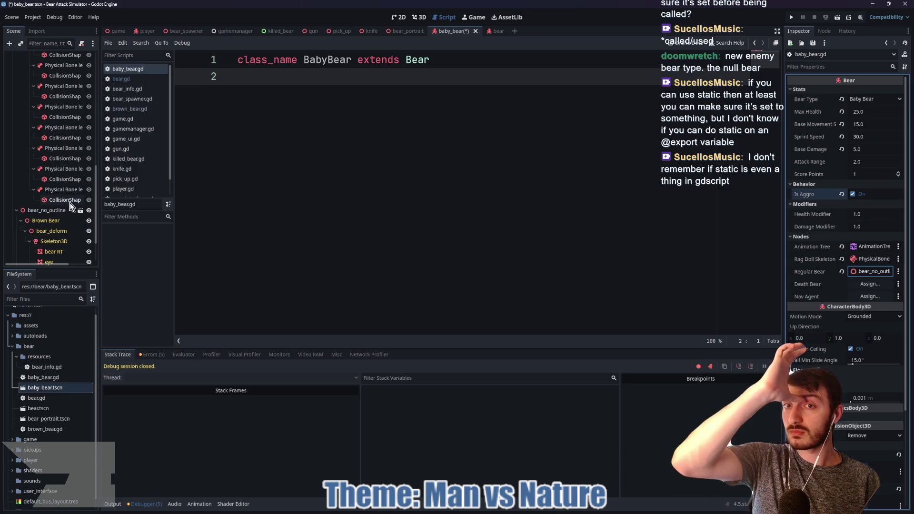
mouse_move(42, 219)
mouse_down()
mouse_move(207, 29)
mouse_move(182, 37)
mouse_move(490, 33)
mouse_up()
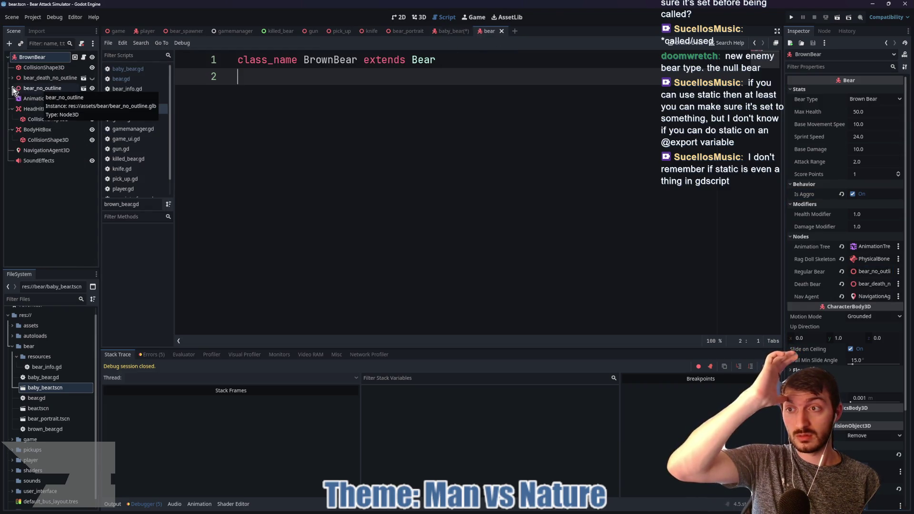
click(441, 32)
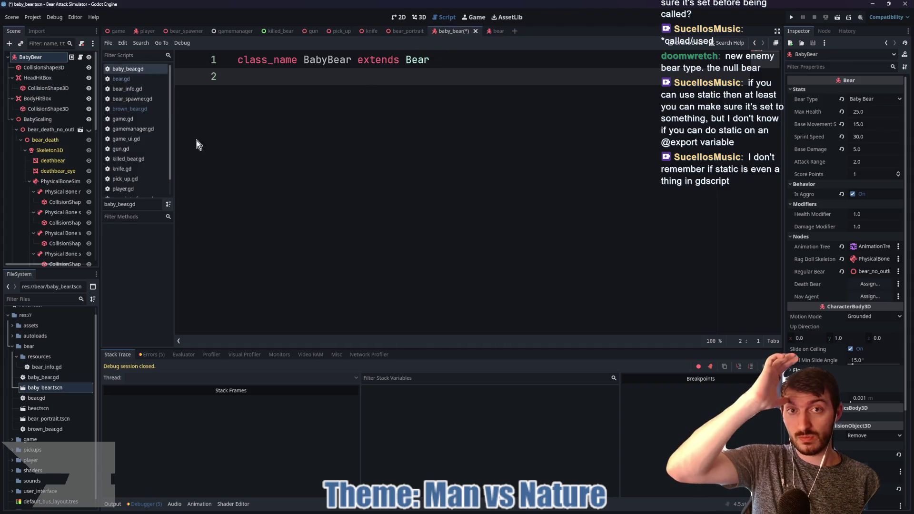
click(870, 284)
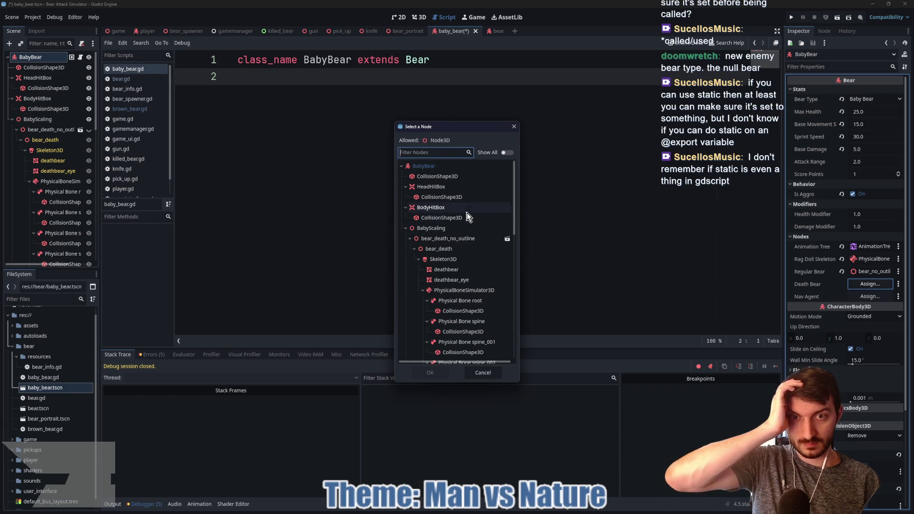
click(469, 238)
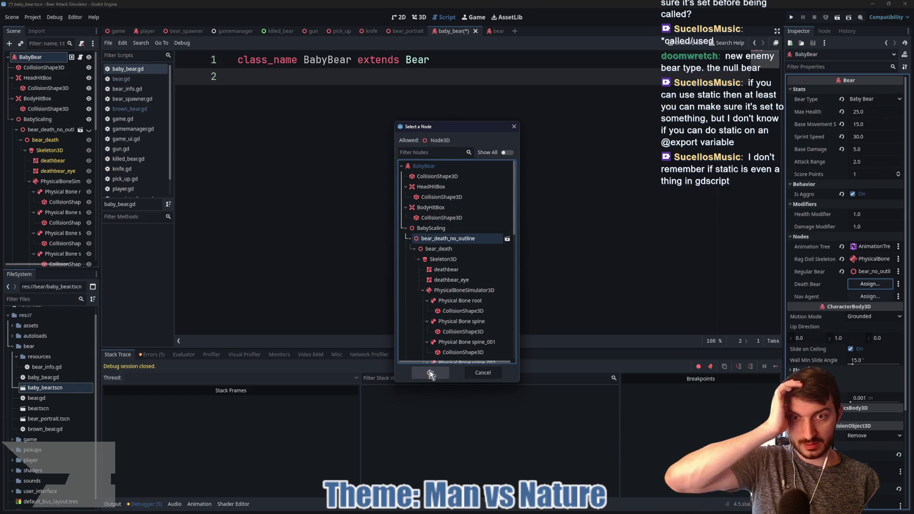
click(430, 373)
click(870, 296)
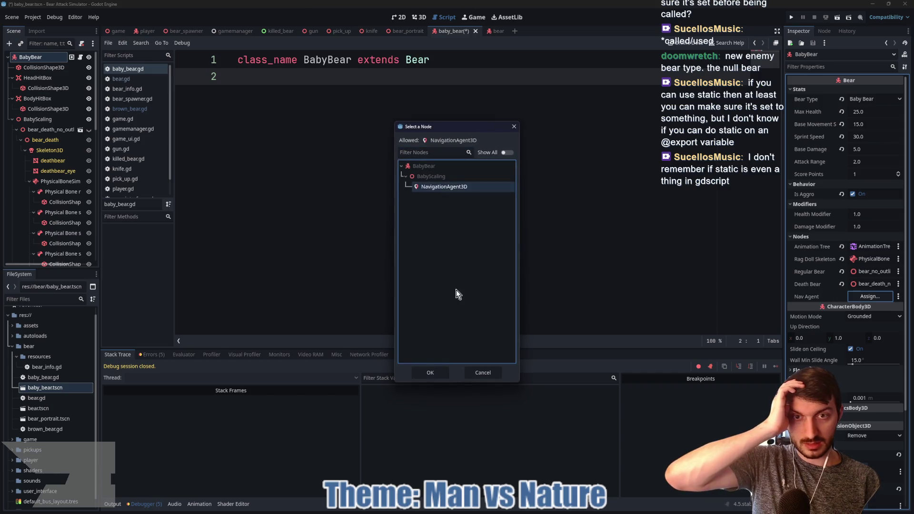
click(441, 374)
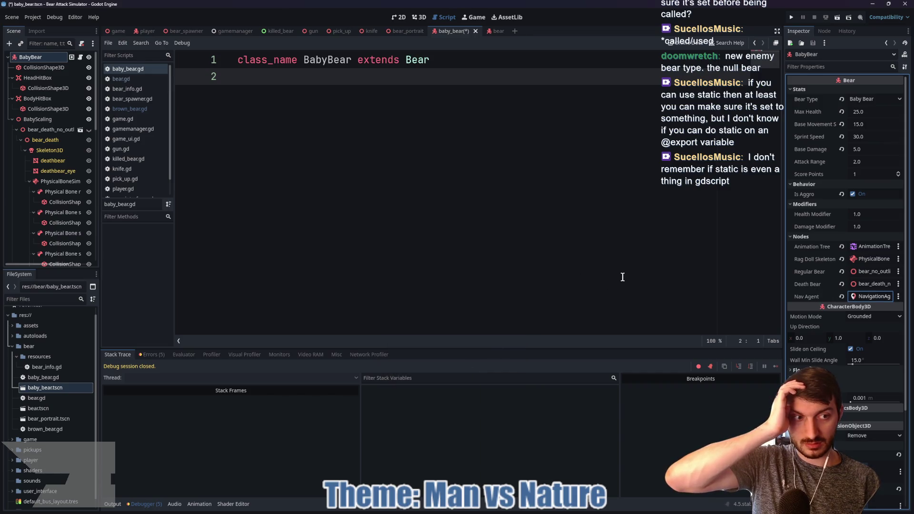
click(539, 260)
key(ctrl+s)
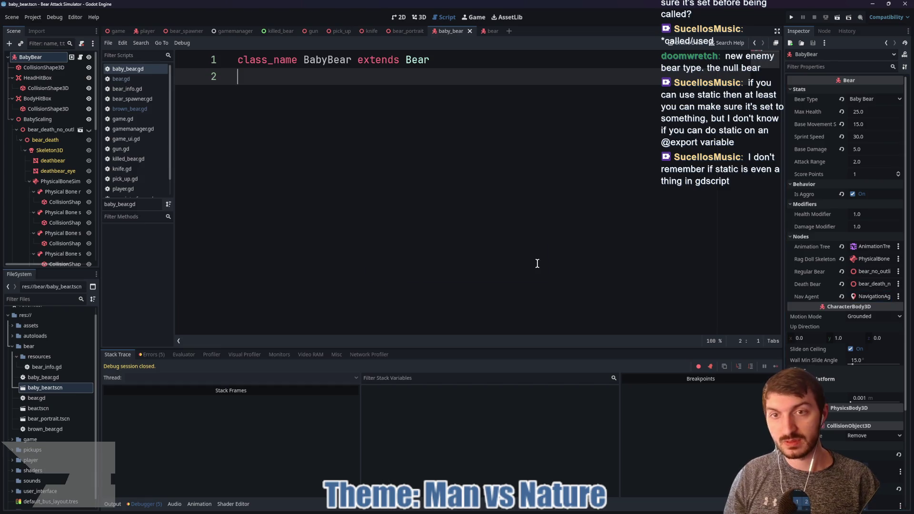
- Run the main game scene with F5, start a round, and shoot a bear
click(116, 30)
key(F5)
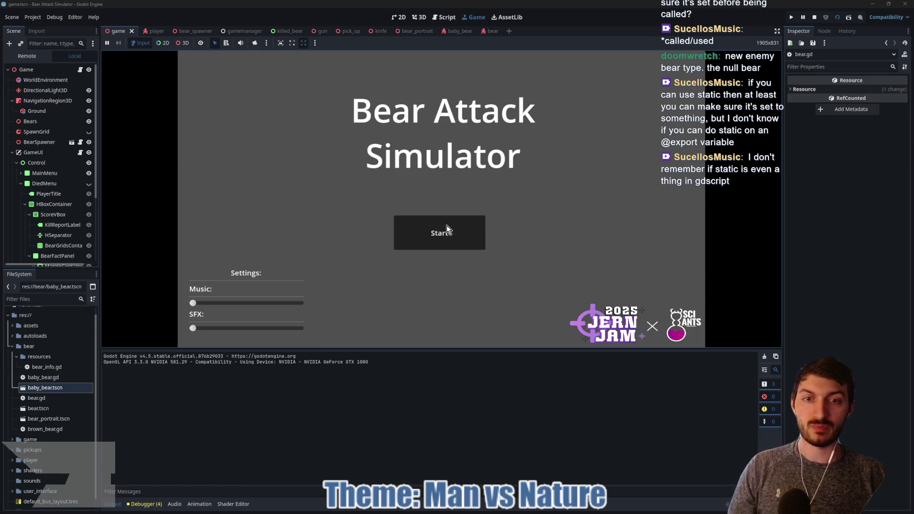
click(446, 230)
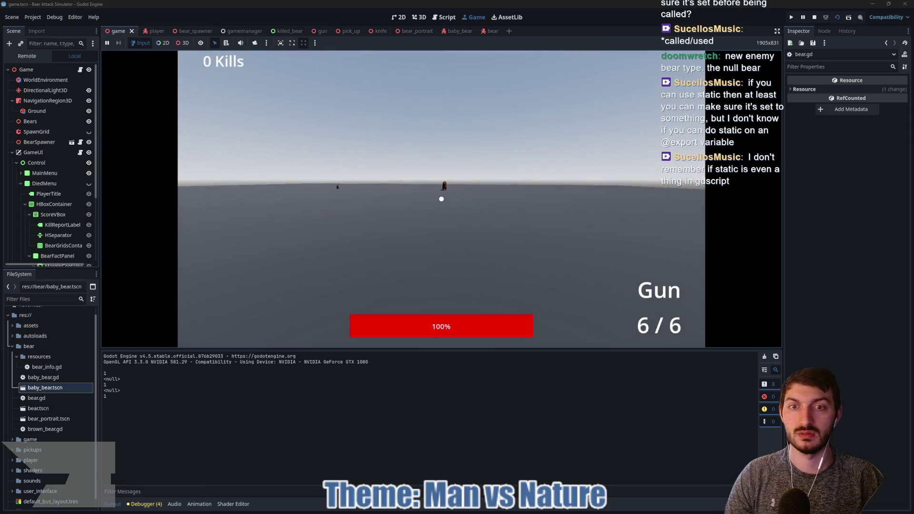
click(441, 199)
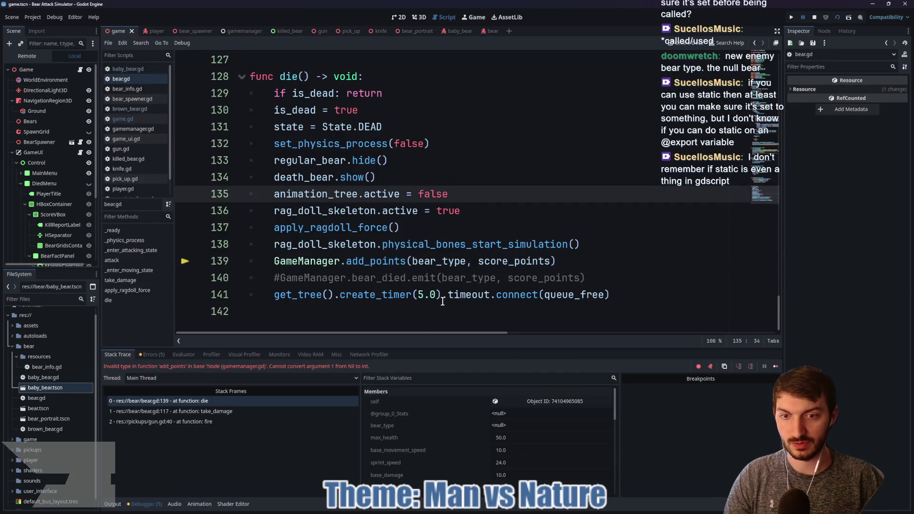
- Inspect the null bear_type value and stop the debug session
click(524, 424)
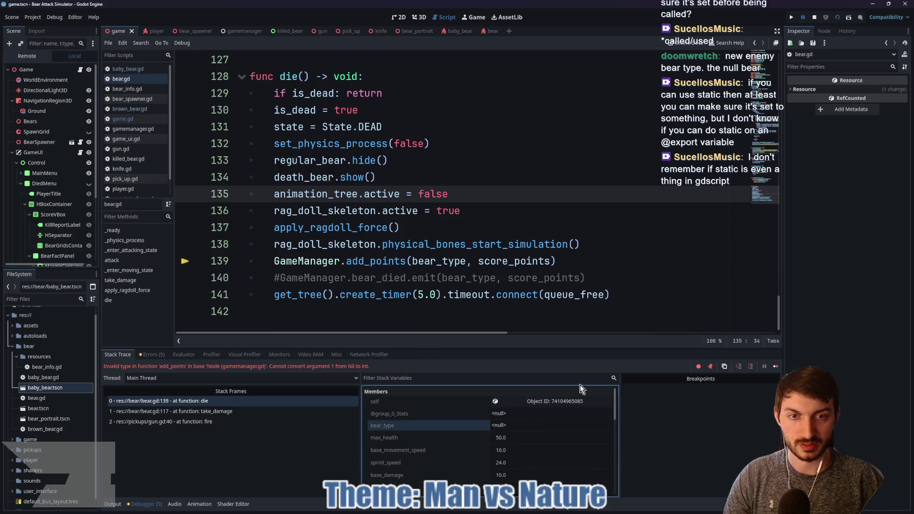
click(815, 16)
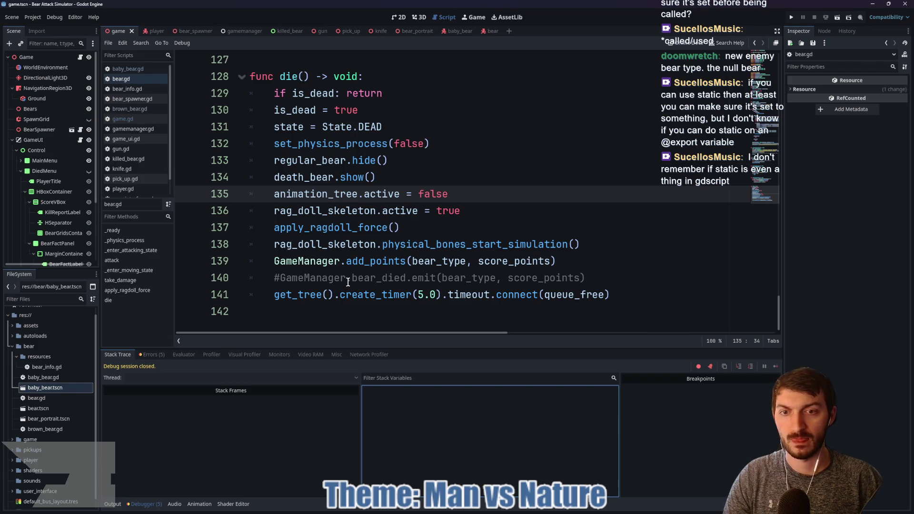
scroll(288, 277, up, 20)
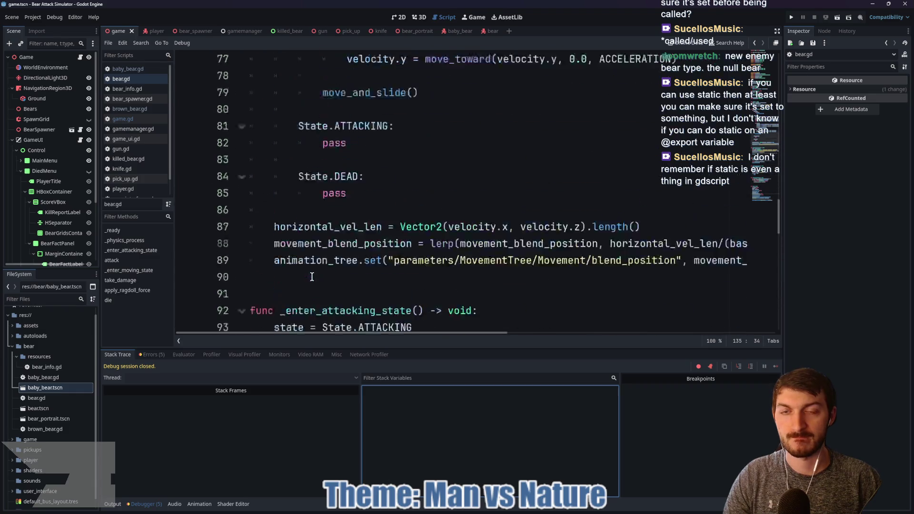
scroll(312, 274, up, 5)
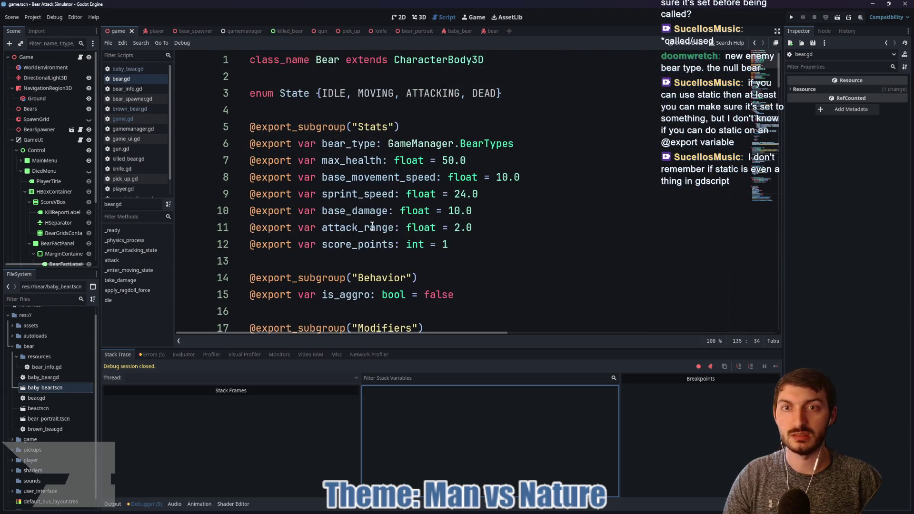
scroll(373, 229, down, 9)
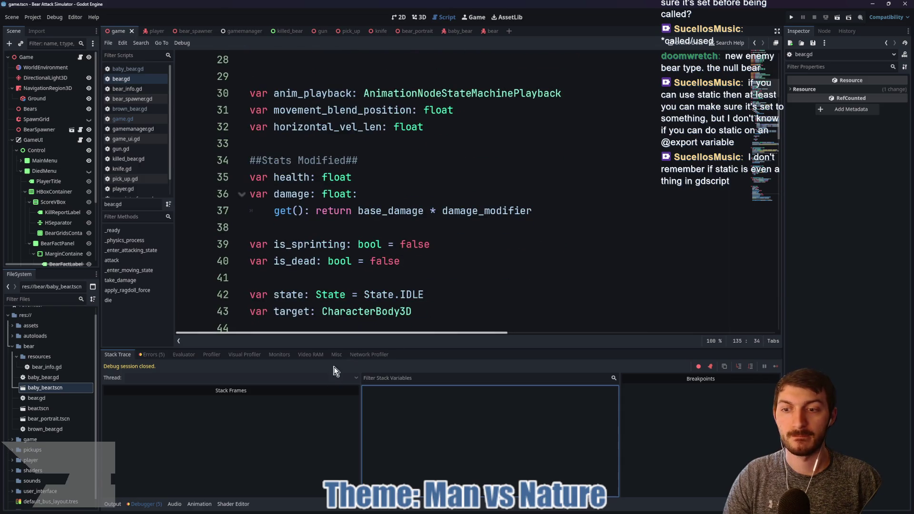
- Select the whole _ready function in bear.gd and cut it out
click(114, 505)
click(113, 505)
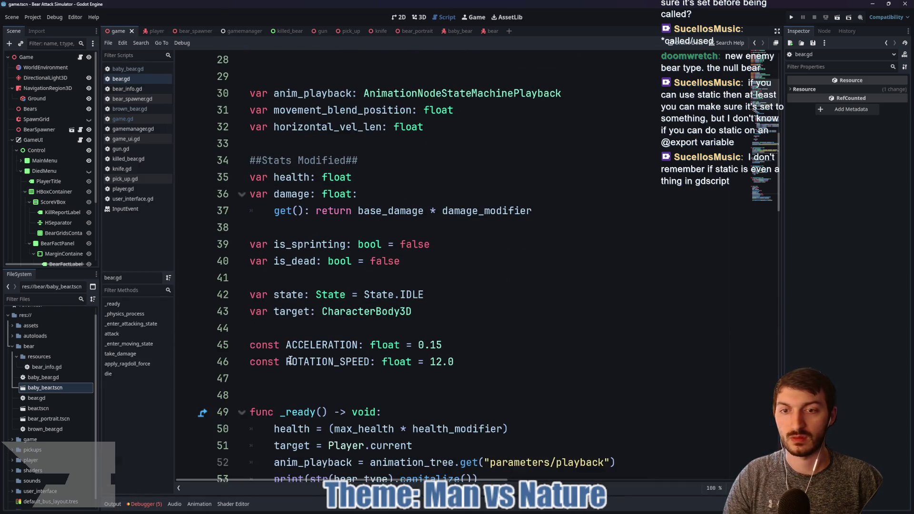
scroll(384, 305, down, 6)
scroll(400, 303, up, 3)
mouse_move(524, 334)
mouse_down()
mouse_move(400, 329)
mouse_move(228, 254)
mouse_up()
key(ctrl+c)
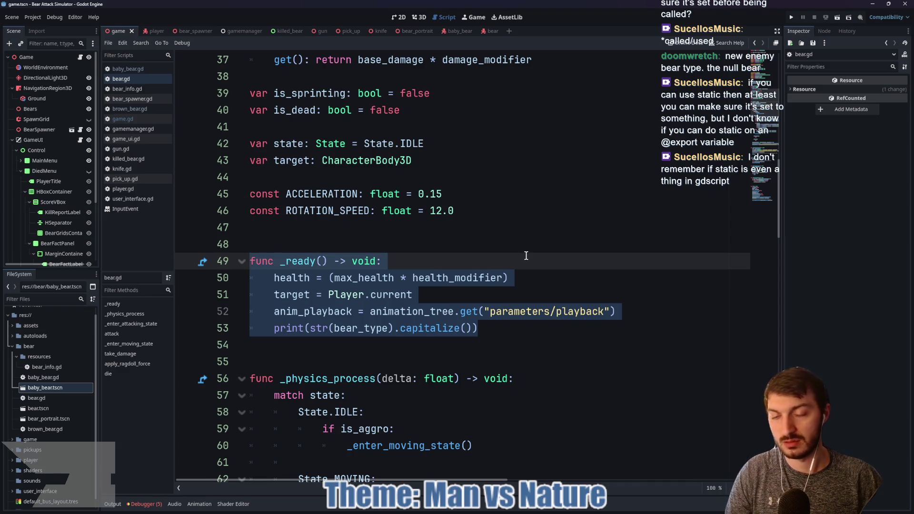
key(BackSpace)
scroll(471, 260, up, 12)
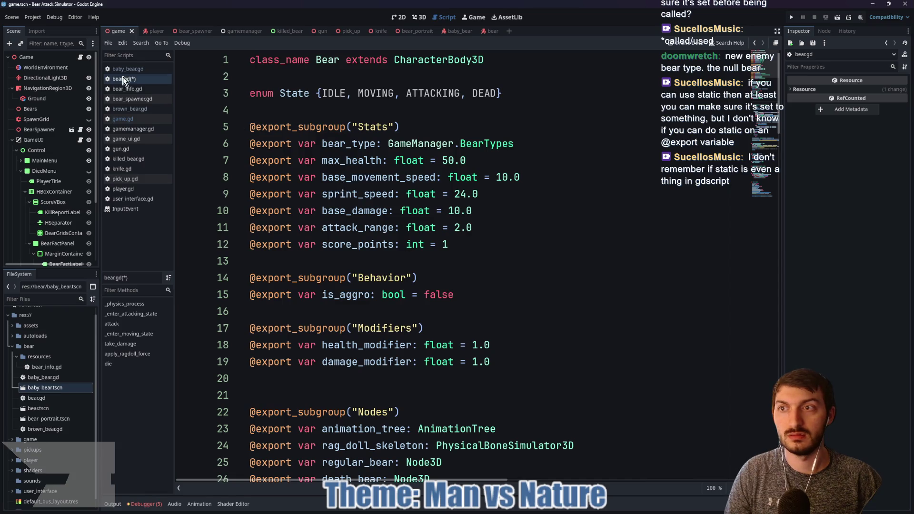
- Paste _ready into baby_bear.gd, add bear_type = GameManager.BearTypes.BabyBear, and save
click(459, 36)
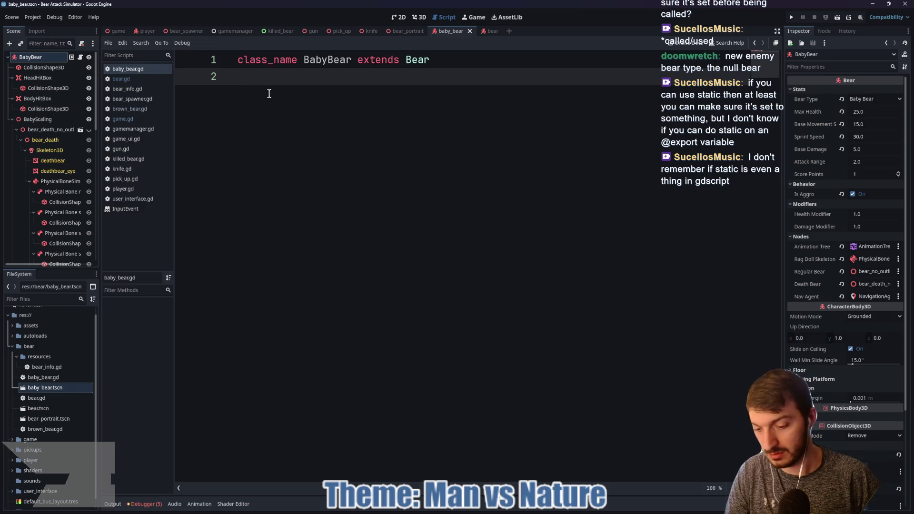
key(ctrl+v)
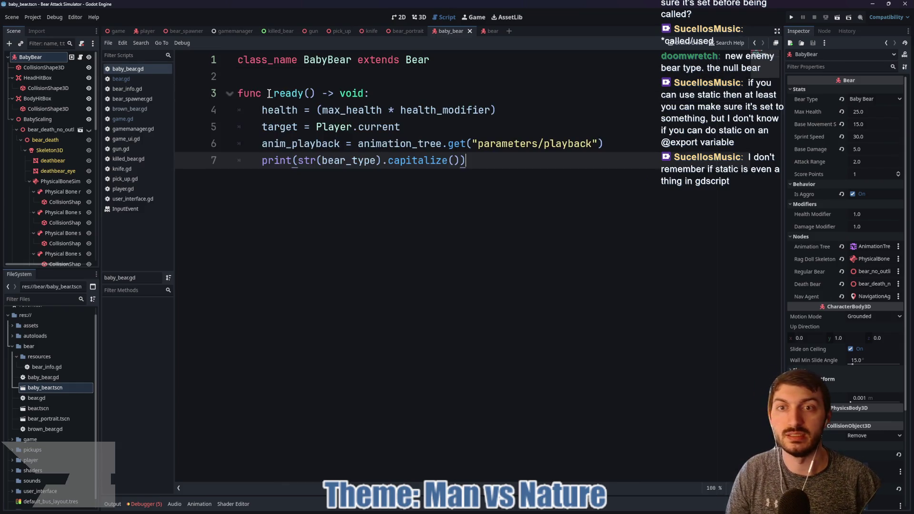
click(393, 95)
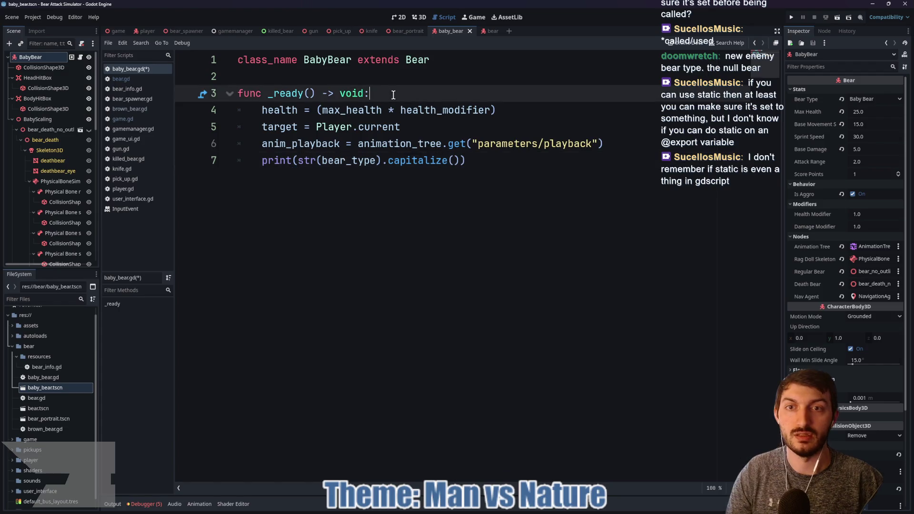
key(Return)
text(bear)
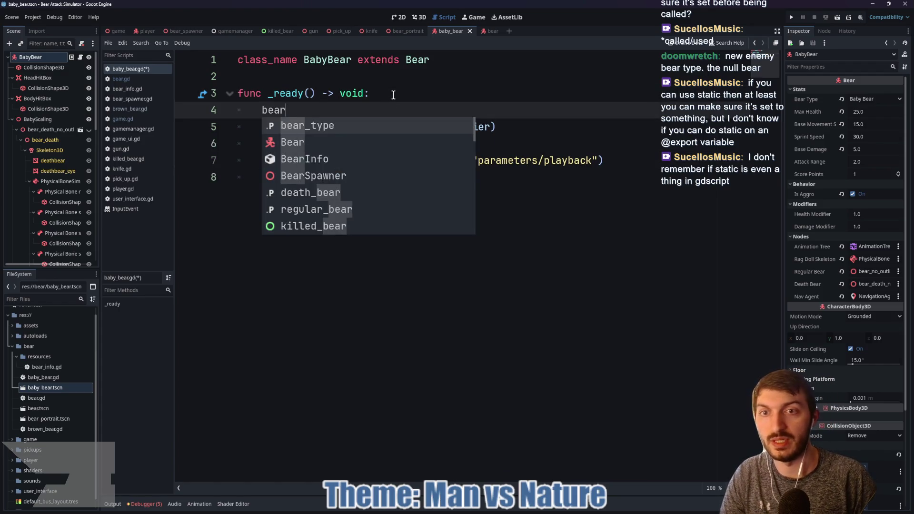
key(Return)
text(GameManager.)
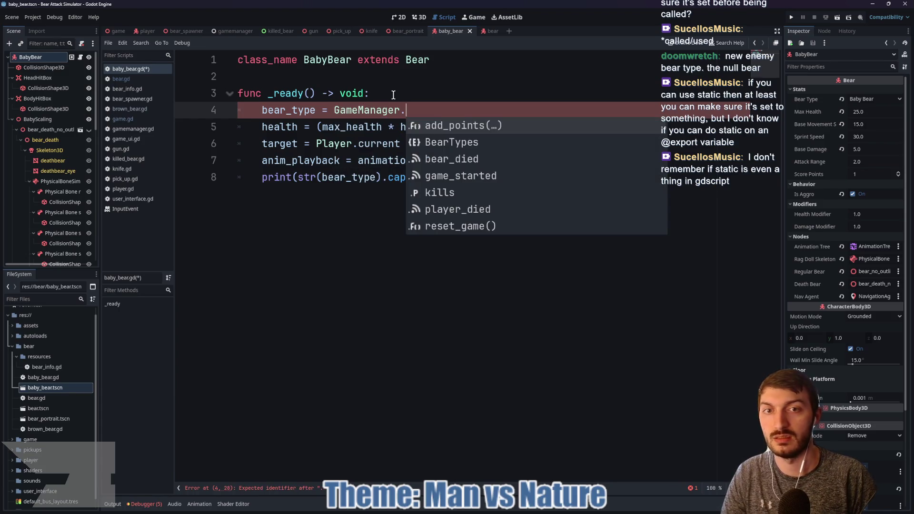
key(Down)
key(Return)
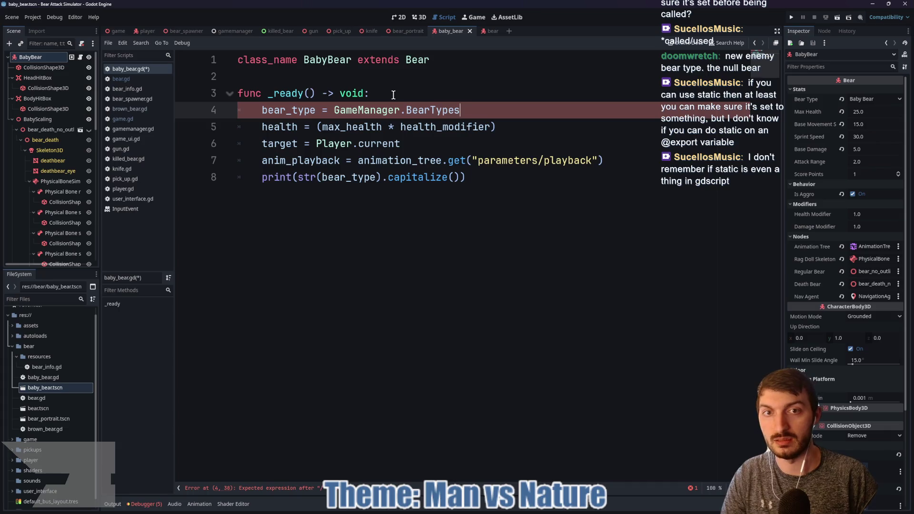
text(.B)
key(Down)
key(Return)
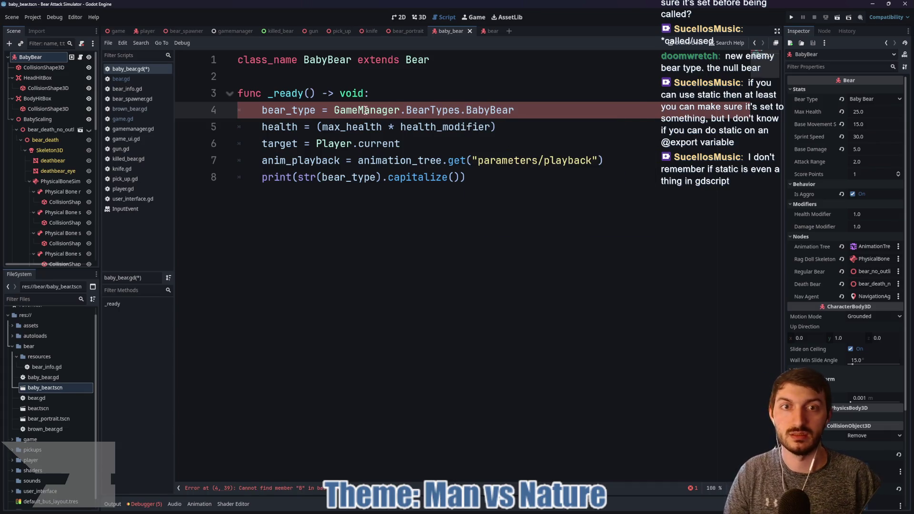
key(Down)
key(ctrl+s)
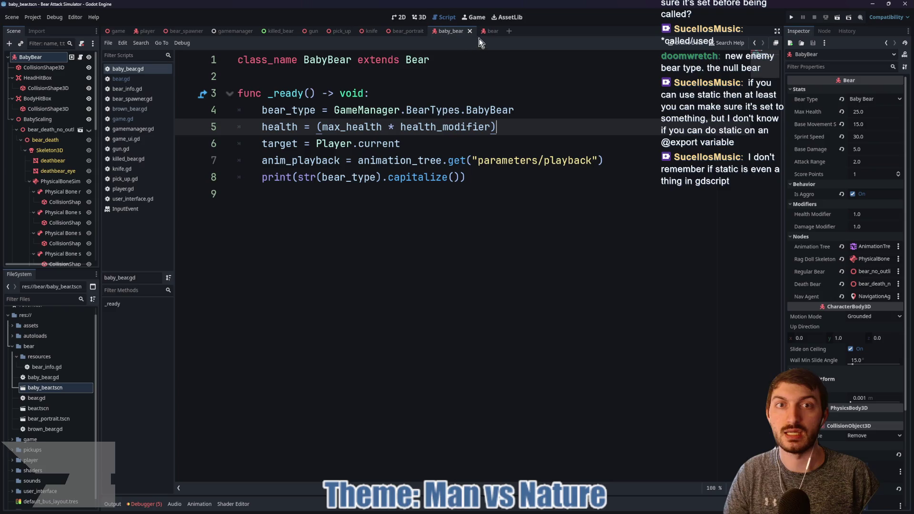
- Paste the _ready function into brown_bear.gd and start a new first line inside it
click(489, 34)
key(ctrl+v)
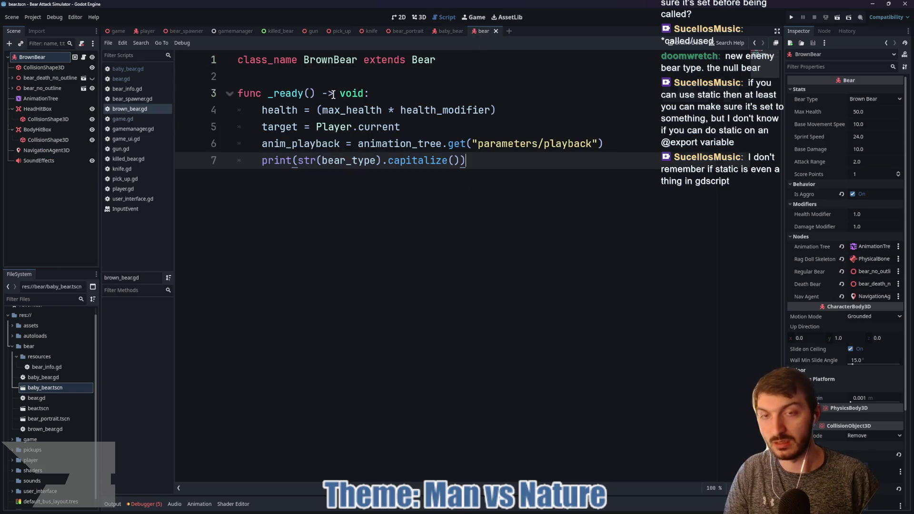
click(412, 95)
key(Return)
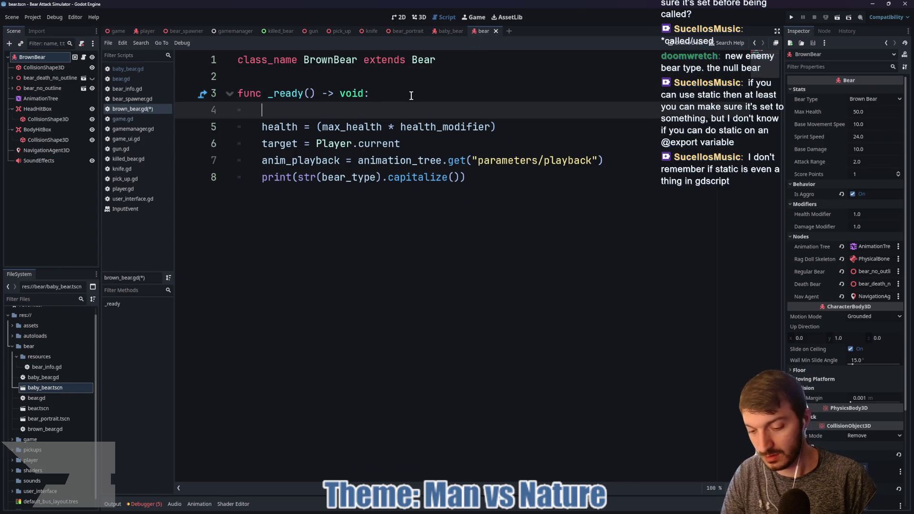
- Add bear_type = GameManager.BearTypes.BrownBear to brown_bear.gd's _ready and save the script
text(bear)
key(Return)
text(= GameM)
key(Return)
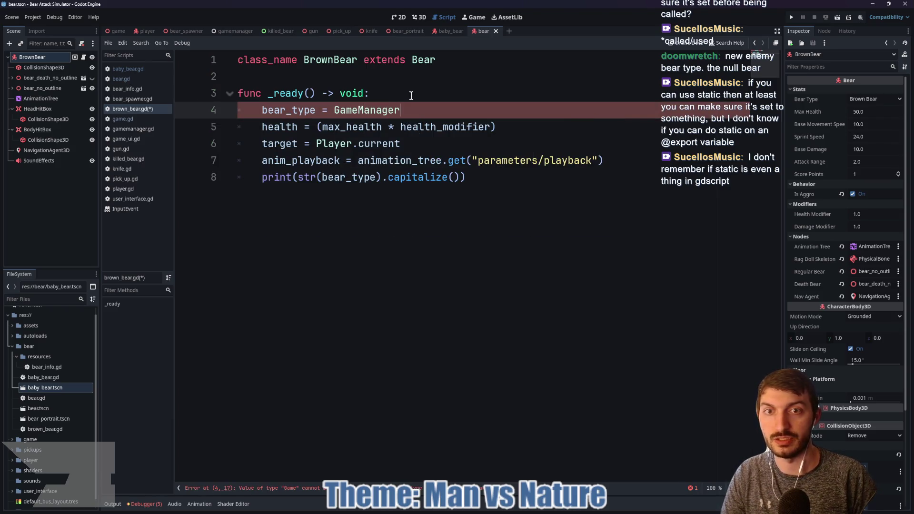
text(.Bea)
key(Return)
text(.BR)
key(Return)
key(ctrl+s)
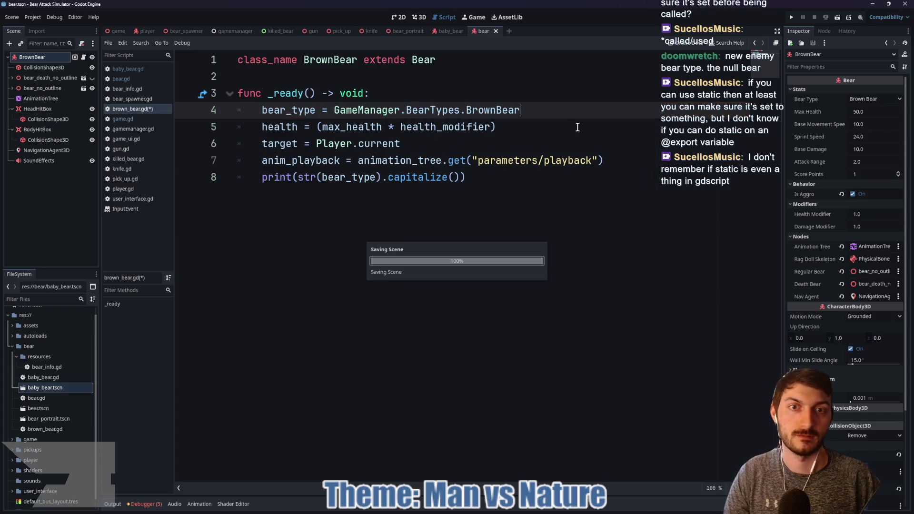
click(124, 35)
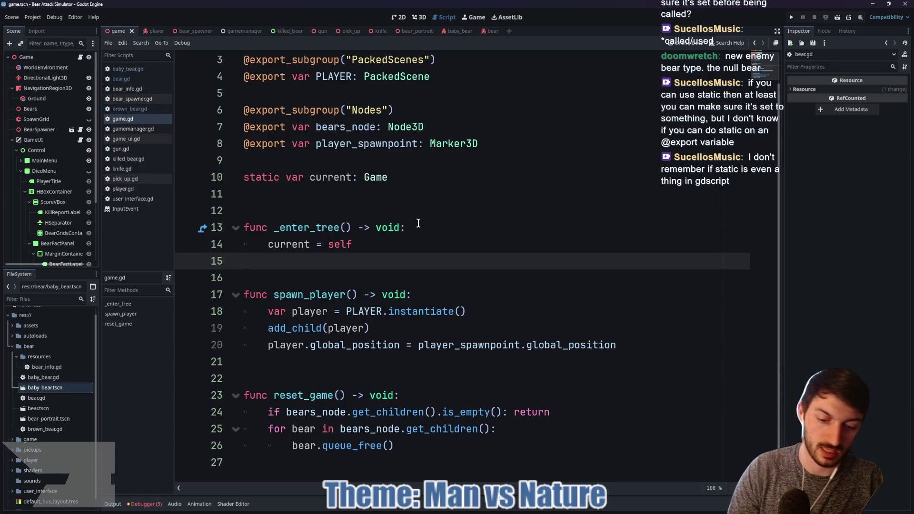
- Run the game, start a round and shoot the brown bear with the gun
key(F5)
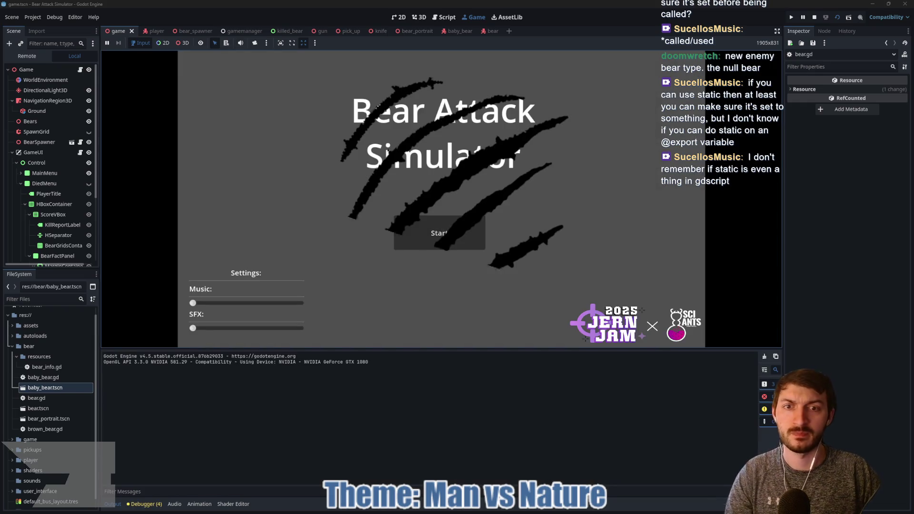
click(418, 236)
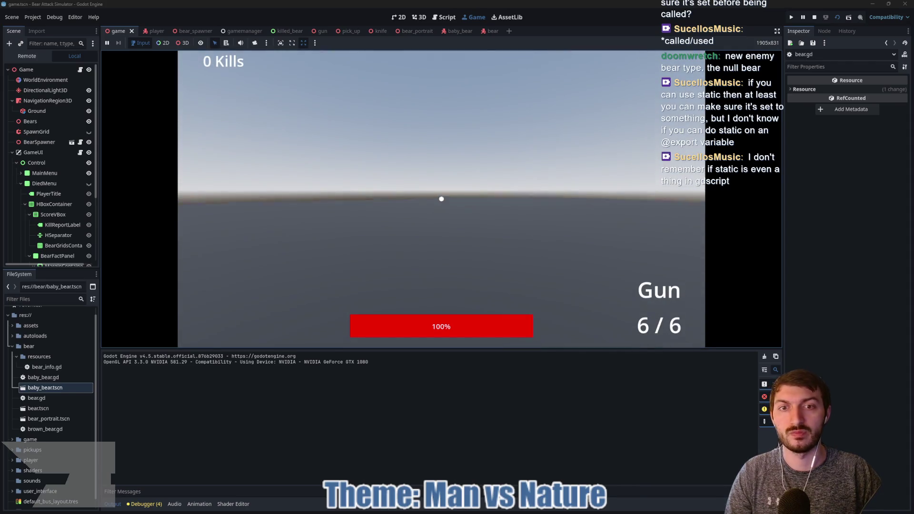
click(441, 199)
click(441, 199)
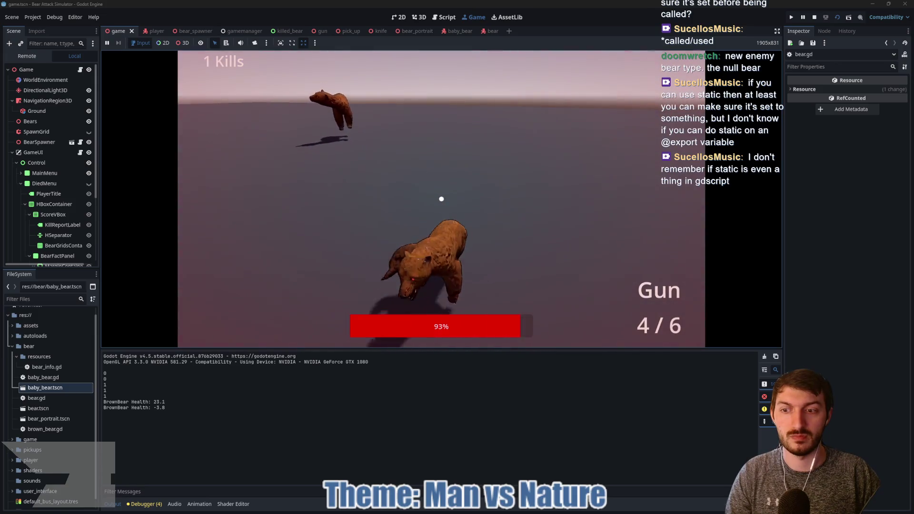
click(441, 199)
click(441, 199)
click(442, 199)
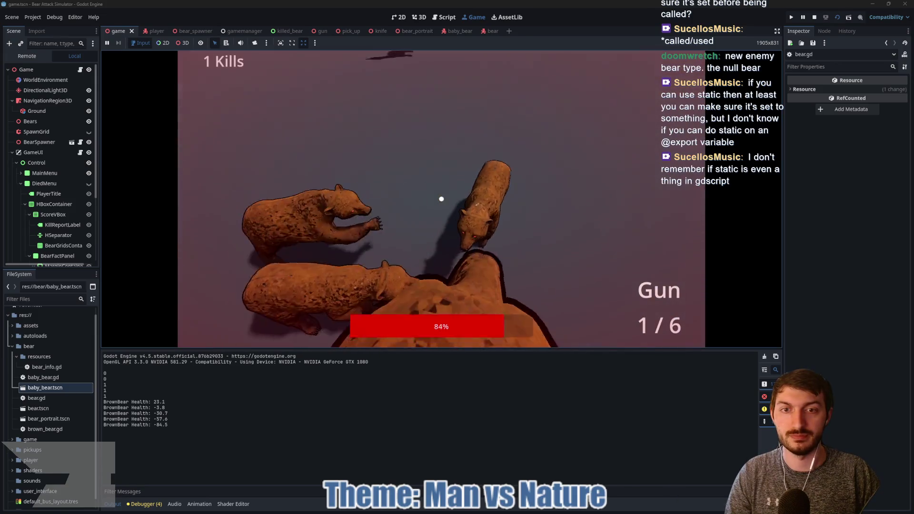
- Switch to fists and punch the nearby bears and baby bear until the kill report appears
key(2)
click(441, 199)
click(442, 199)
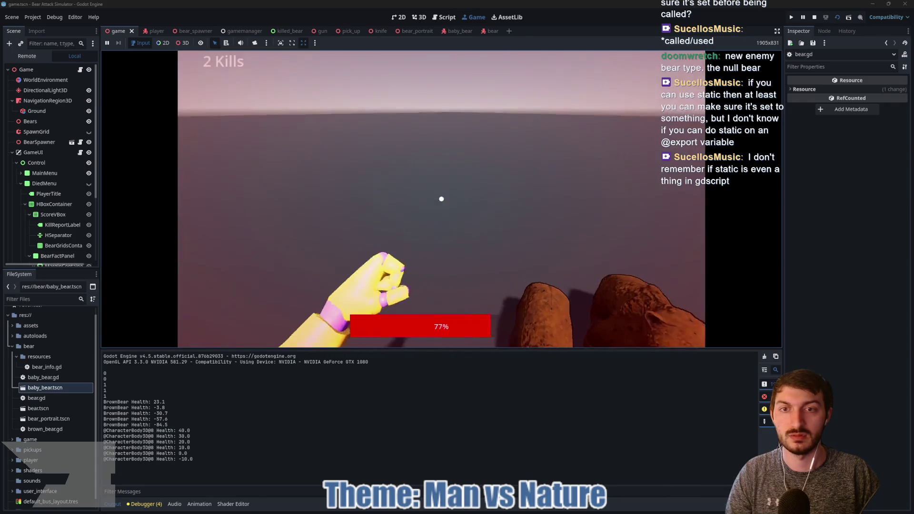
click(442, 199)
click(441, 199)
click(441, 199)
click(441, 199)
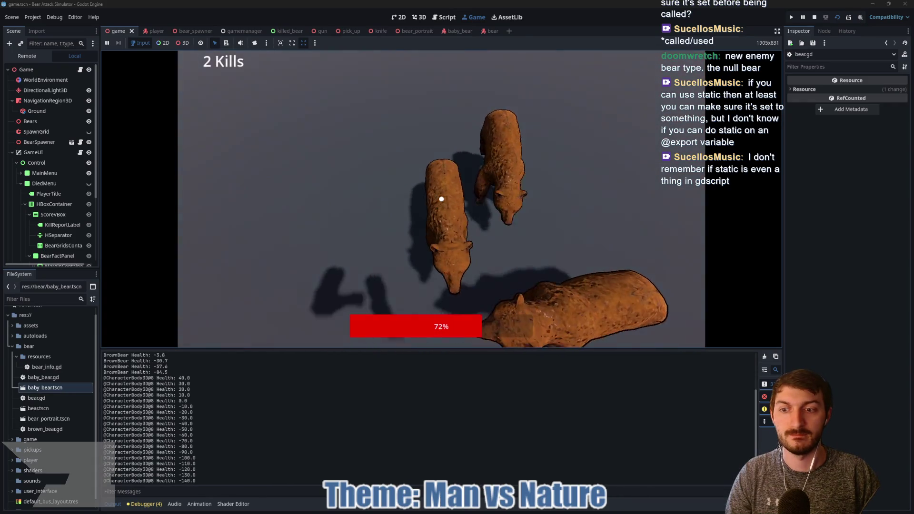
click(441, 199)
click(441, 199)
click(441, 199)
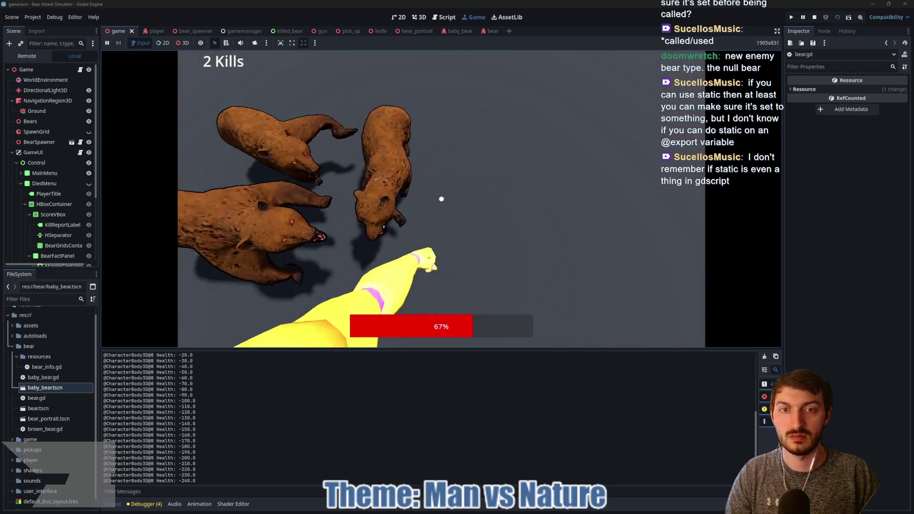
click(441, 199)
click(442, 200)
click(441, 199)
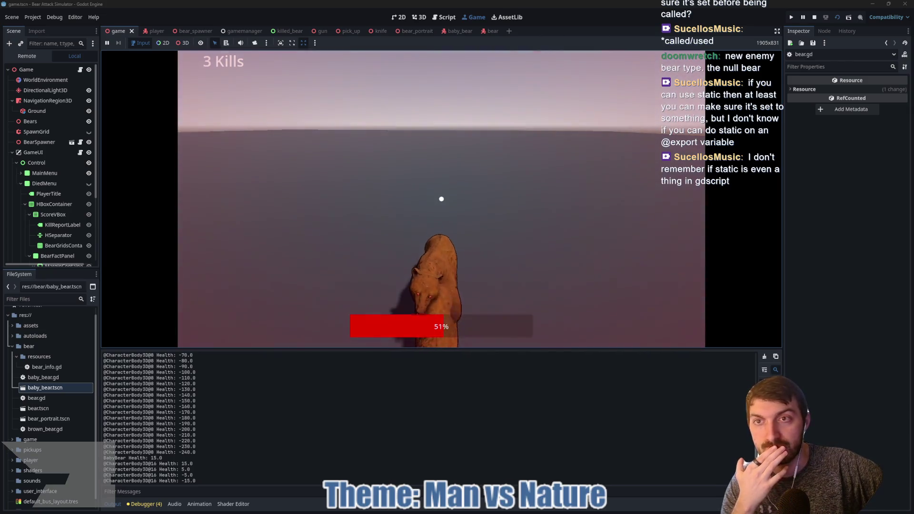
click(441, 199)
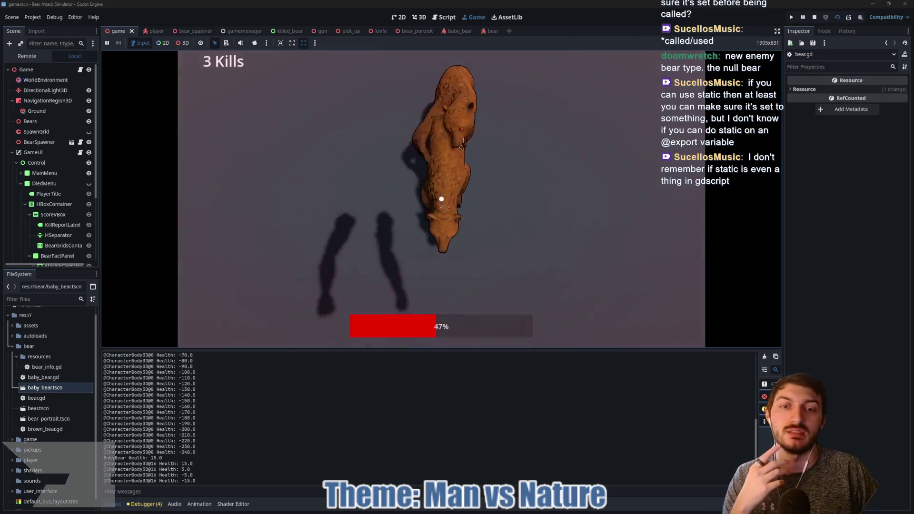
click(441, 199)
click(441, 199)
click(441, 199)
click(442, 199)
click(442, 199)
click(441, 199)
click(442, 199)
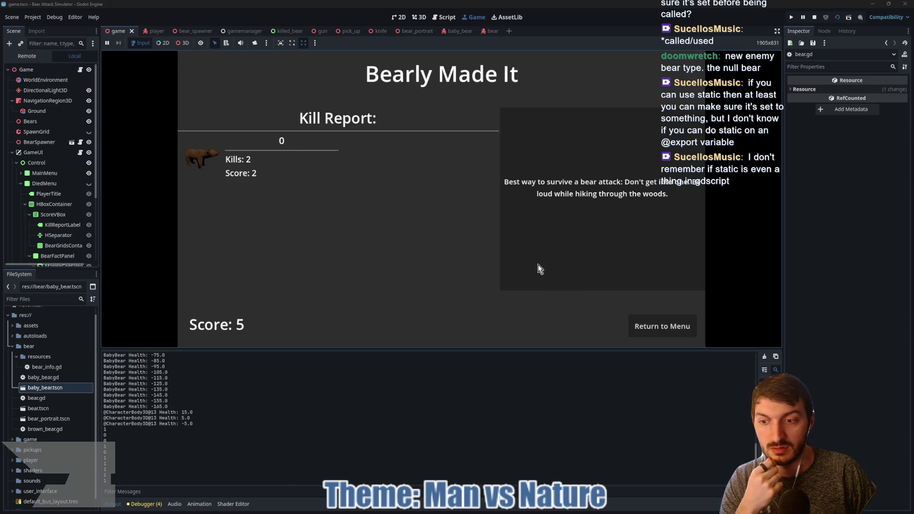
- Return to the menu and open the BrownBear script in the bear scene
click(660, 331)
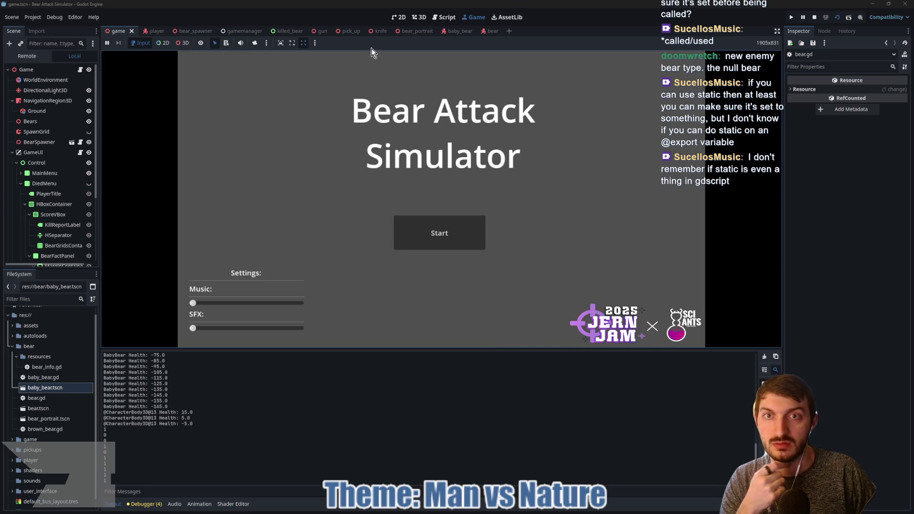
click(486, 31)
click(84, 70)
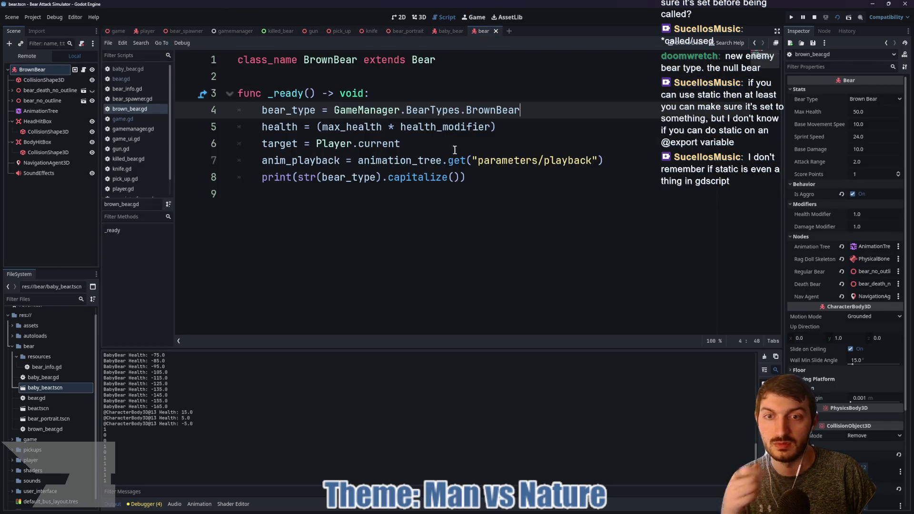
- In bear.gd's die(), uncomment the bear_died emit line, comment out add_points, and save
ctrl+click(421, 60)
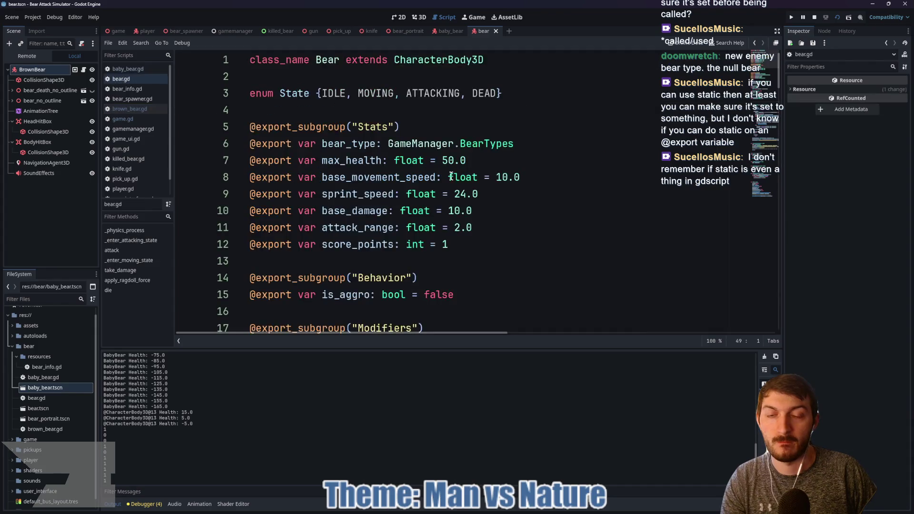
scroll(448, 176, down, 8)
scroll(449, 185, down, 20)
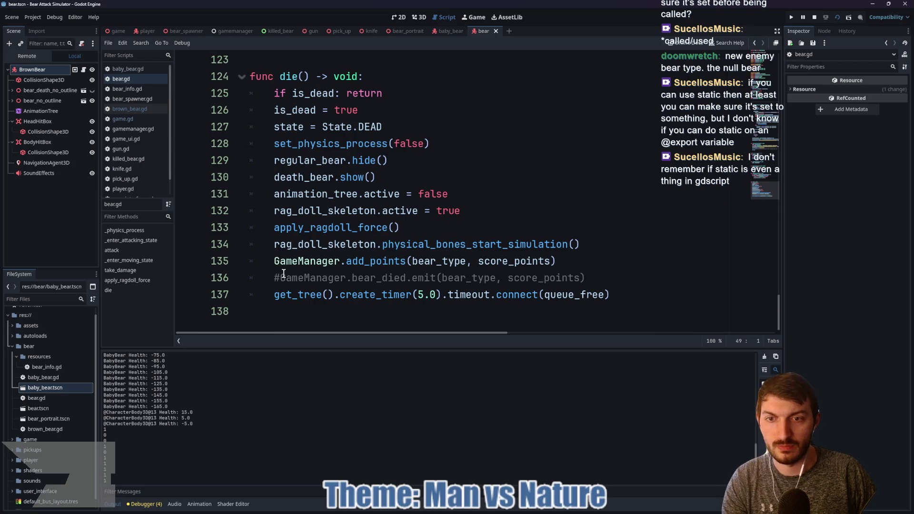
click(280, 277)
key(BackSpace)
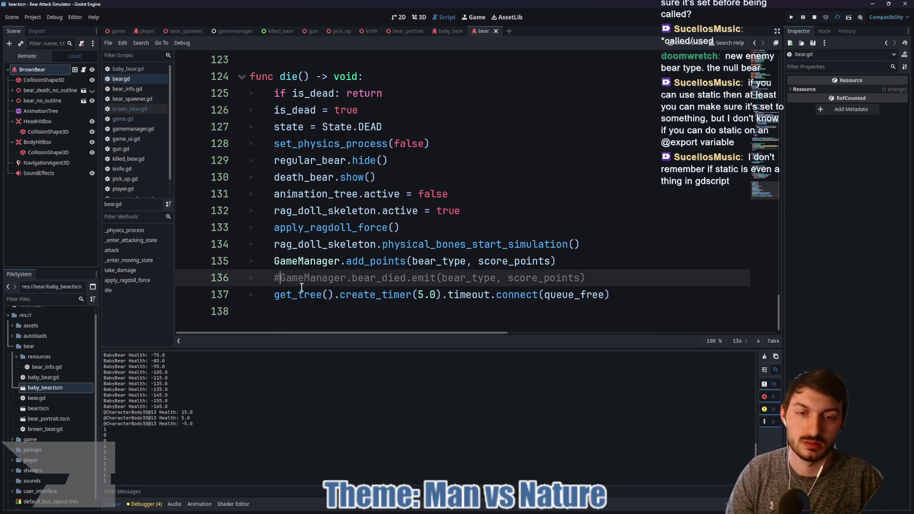
click(272, 261)
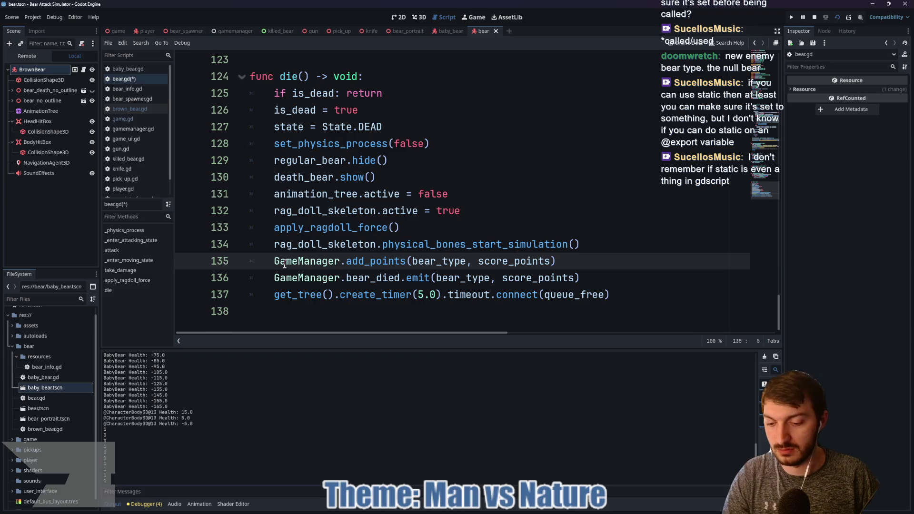
text(#)
key(ctrl+s)
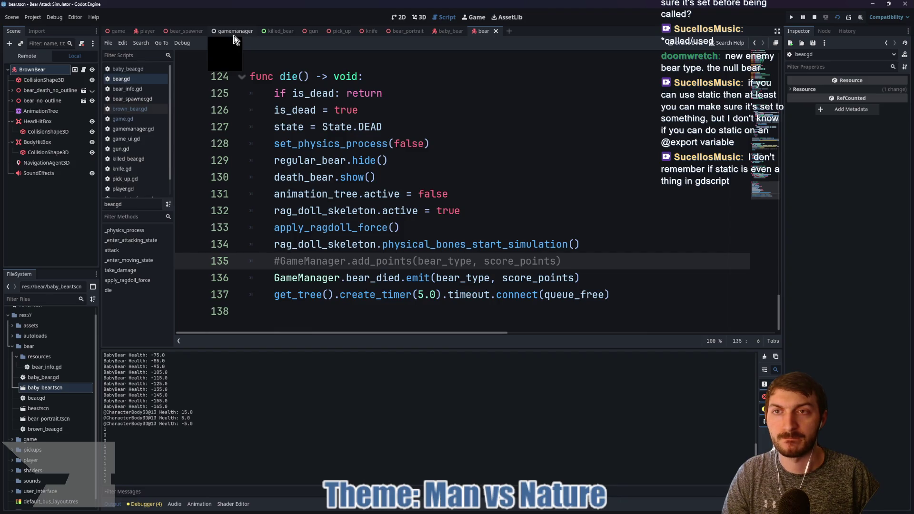
click(279, 31)
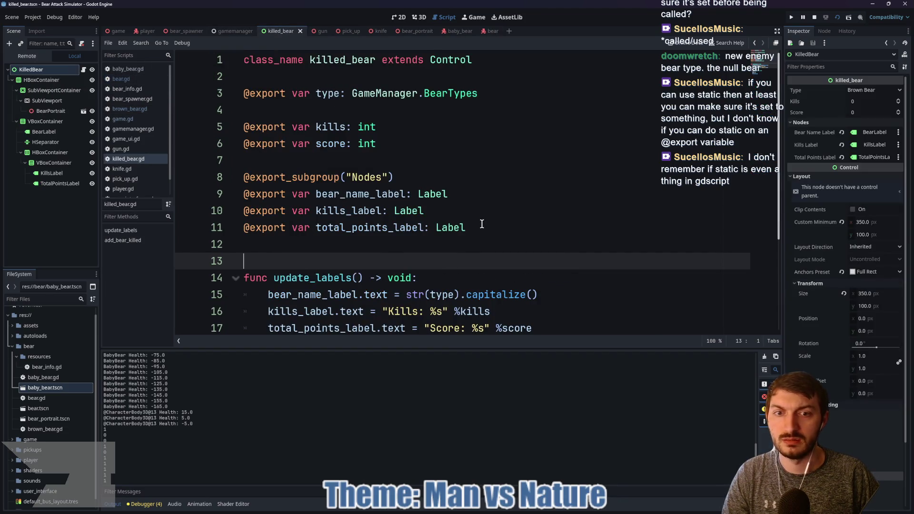
- Insert print(str(type)) as the first line of update_labels in killed_bear.gd
scroll(482, 224, down, 1)
scroll(435, 245, up, 1)
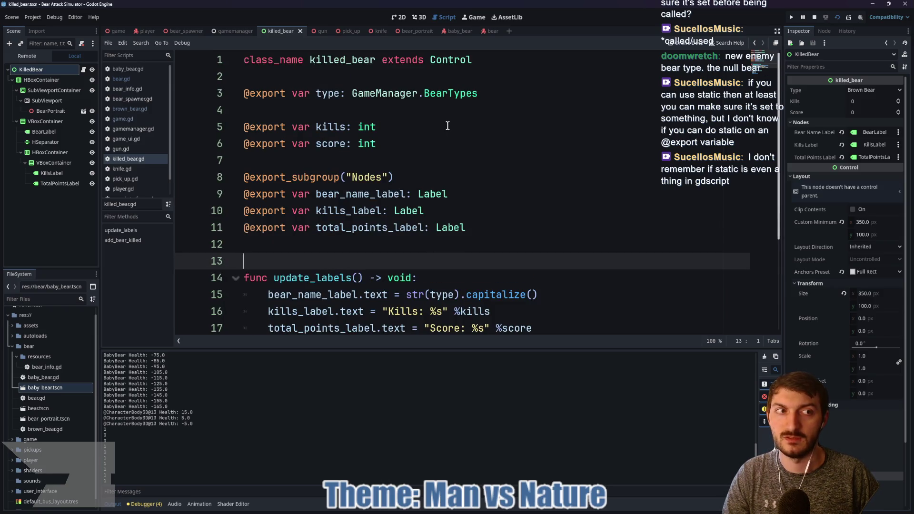
click(445, 160)
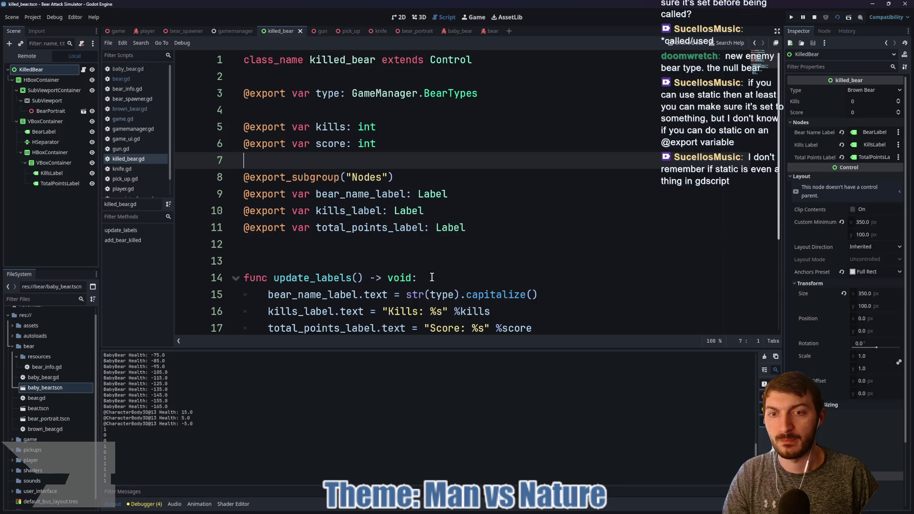
click(434, 279)
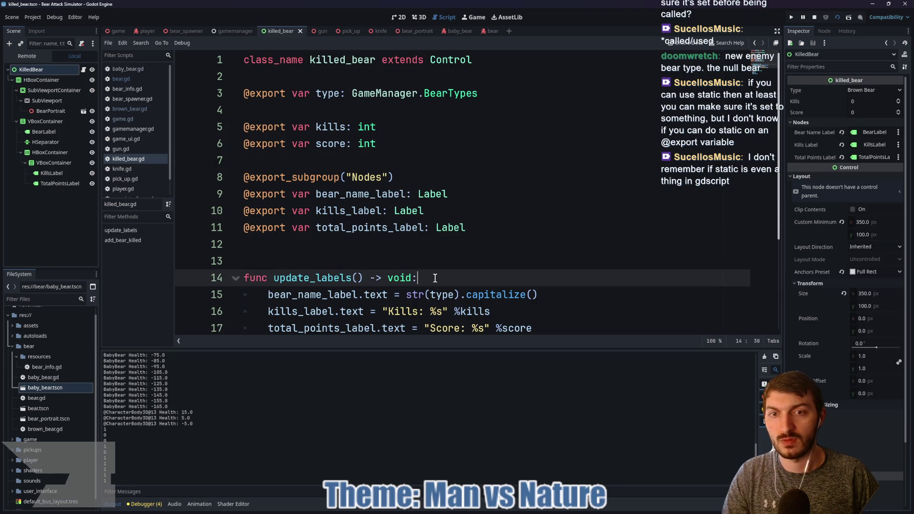
key(Return)
text(print(type)
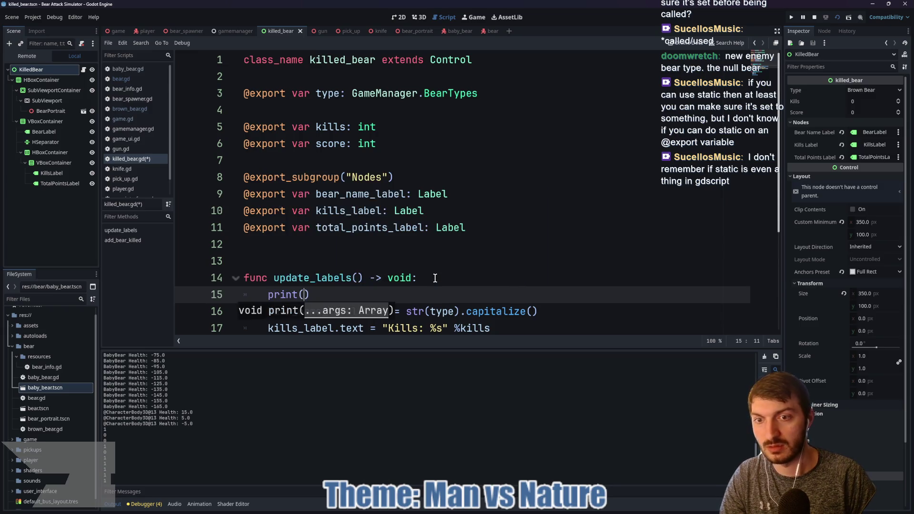
text())
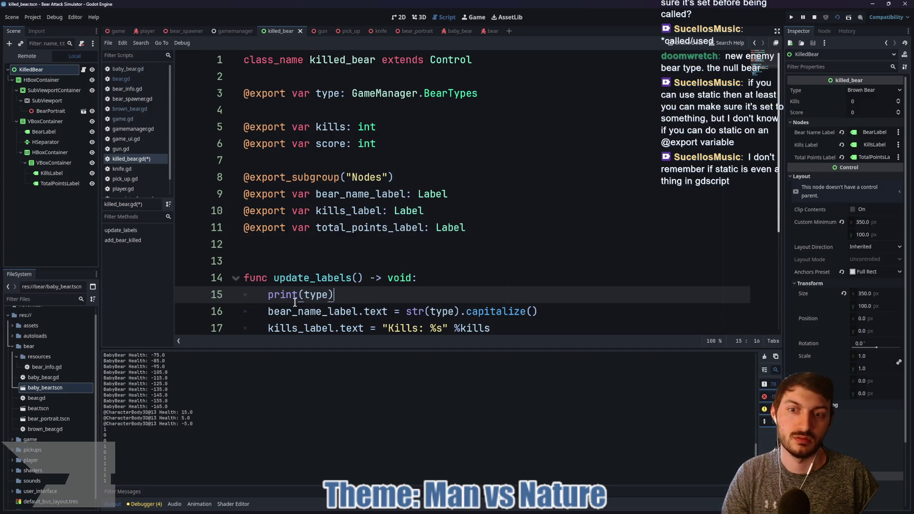
drag(305, 295, 329, 294)
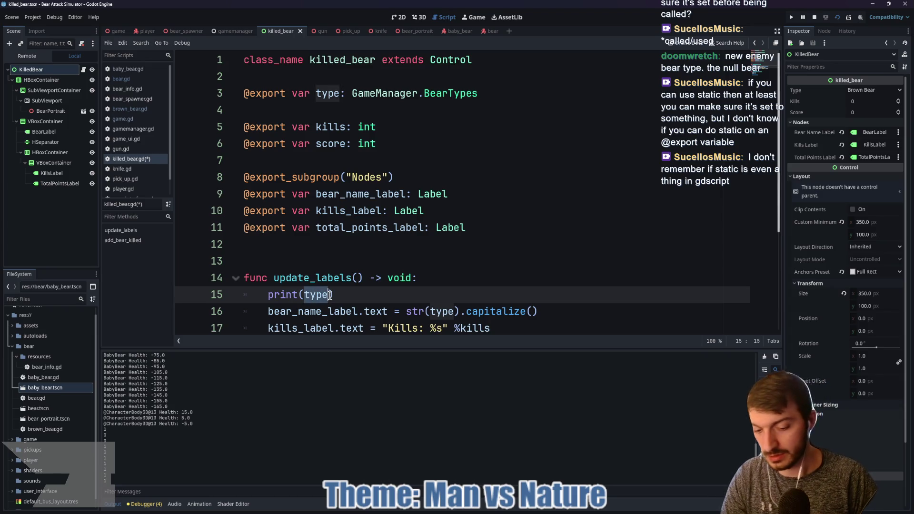
text(()
key(Left)
key(Left)
text(str)
key(End)
- Save killed_bear.gd and start a project-wide Find in Files search for print
key(ctrl+s)
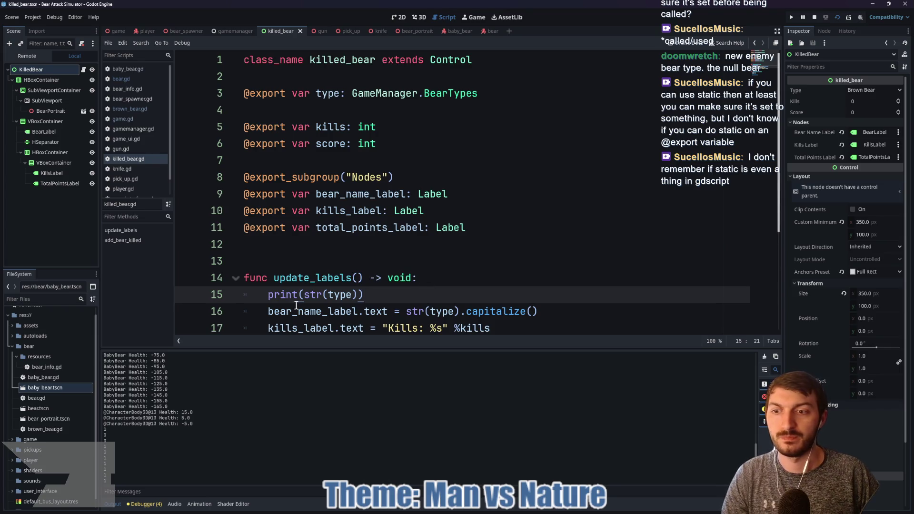
double_click(286, 295)
key(ctrl+shift+f)
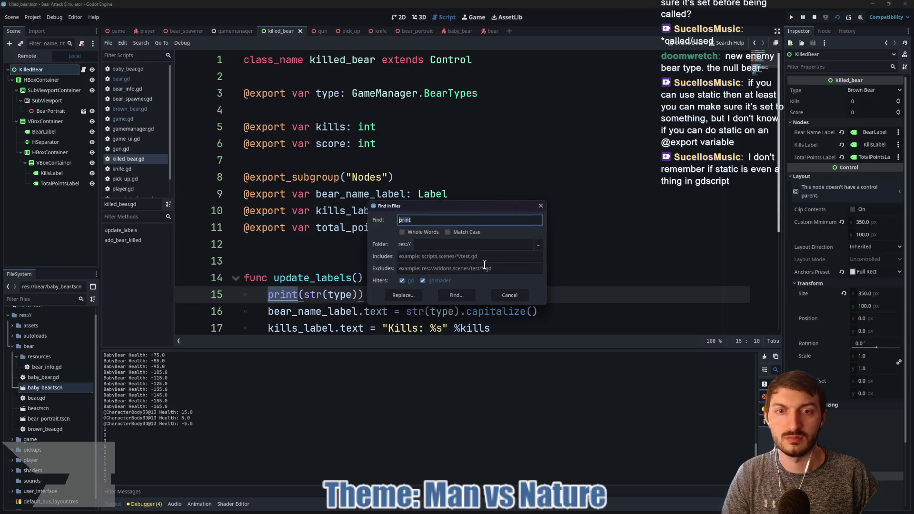
- Run a case-matched print search and delete the debug print line from brown_bear.gd, saving it
click(449, 232)
click(456, 295)
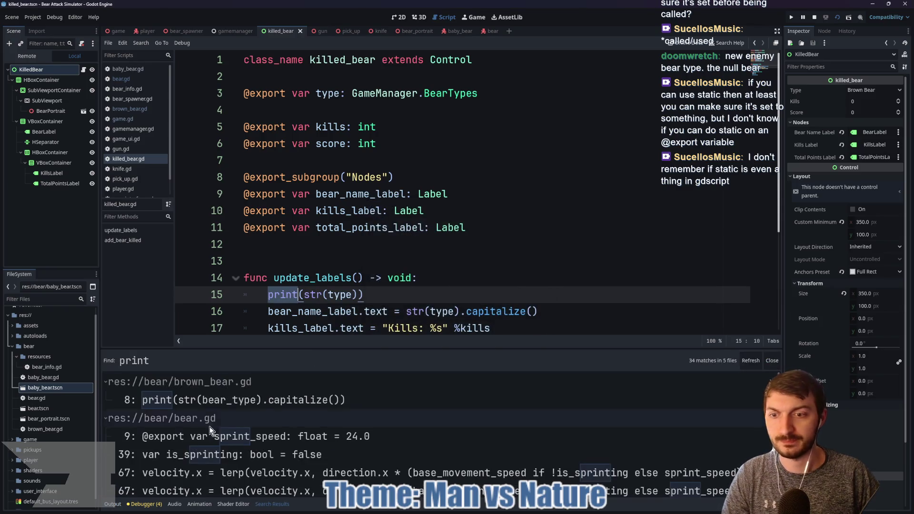
click(209, 400)
mouse_move(483, 180)
mouse_down()
mouse_move(267, 178)
mouse_move(237, 190)
mouse_up()
key(BackSpace)
key(ctrl+s)
- Delete the debug print line from baby_bear.gd and save it
click(452, 31)
drag(485, 177, 254, 178)
key(BackSpace)
key(ctrl+s)
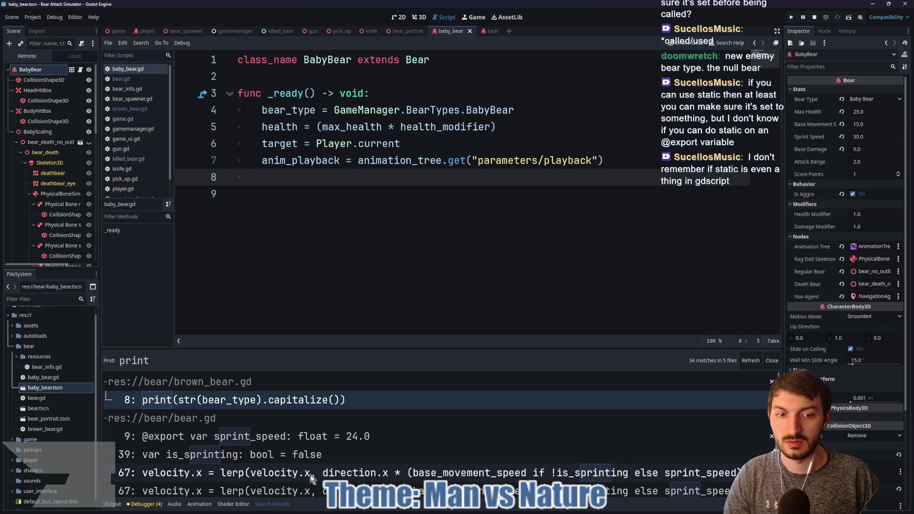
- Check the sprint_speed match in player.gd, then run the game from the game scene
scroll(295, 465, down, 2)
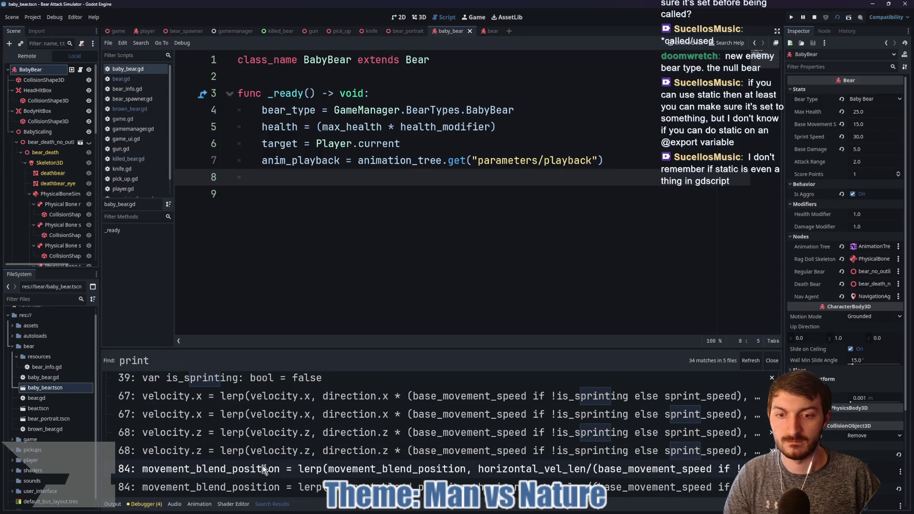
scroll(263, 467, down, 2)
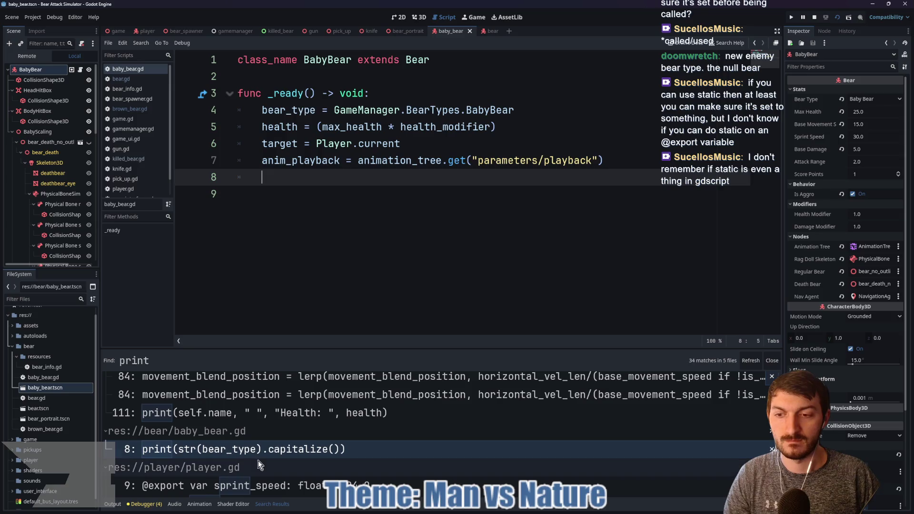
click(232, 478)
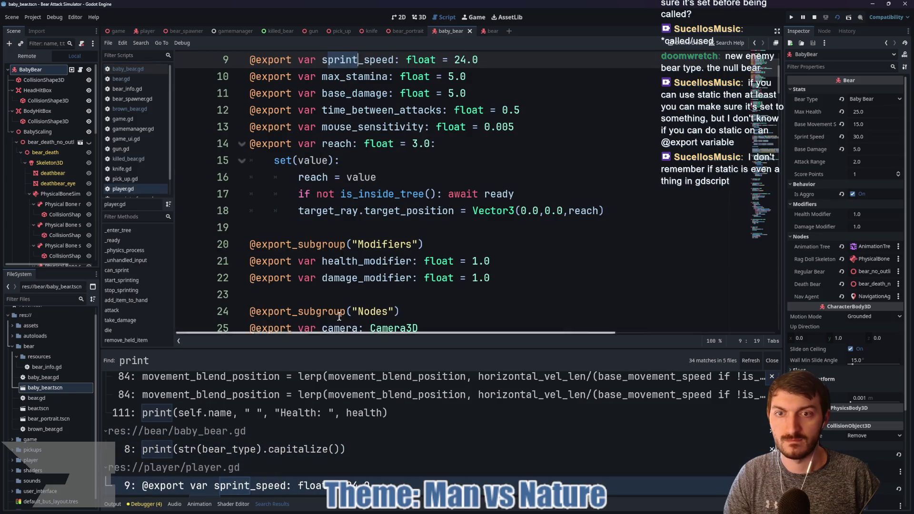
click(406, 244)
click(115, 30)
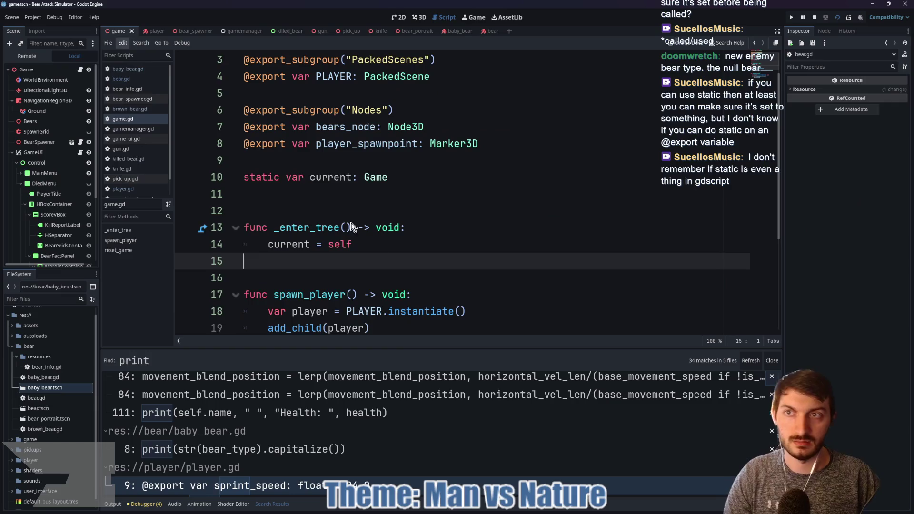
key(F5)
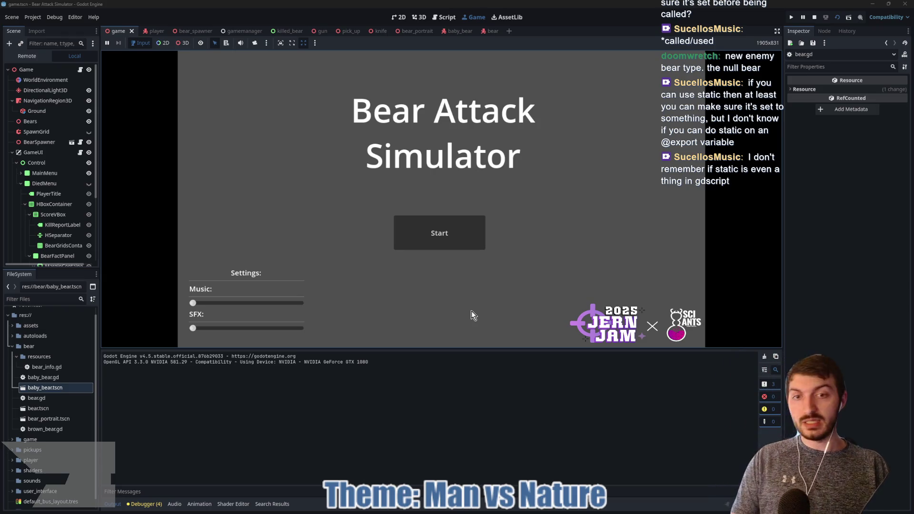
- Start a new game, pick up the gun with E, and shoot the approaching bears
click(440, 233)
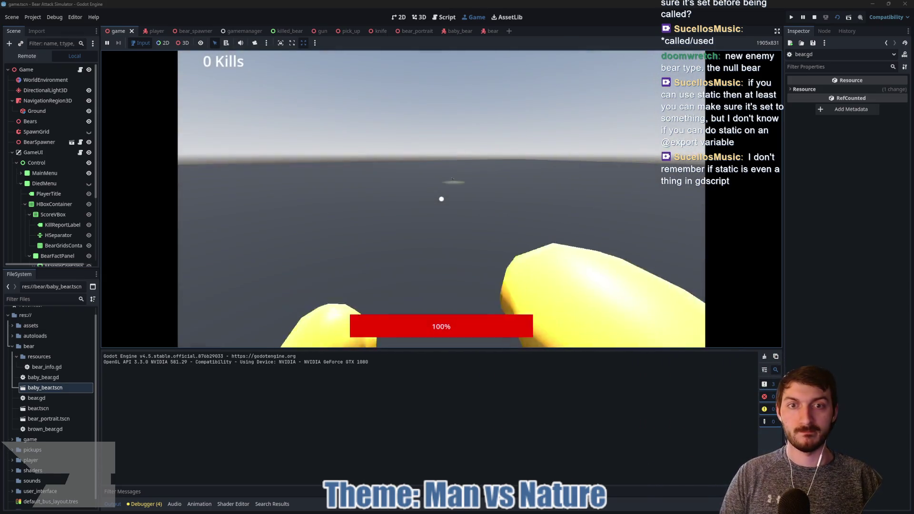
key(e)
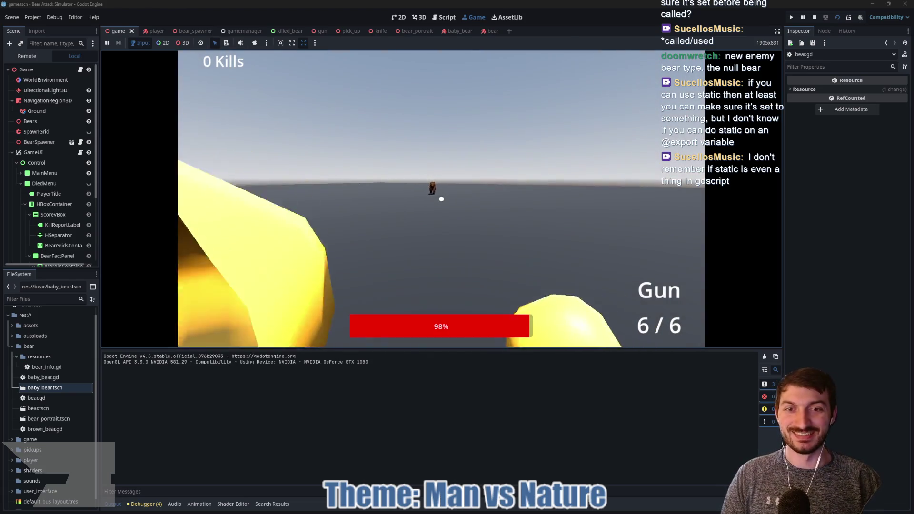
click(442, 199)
click(441, 199)
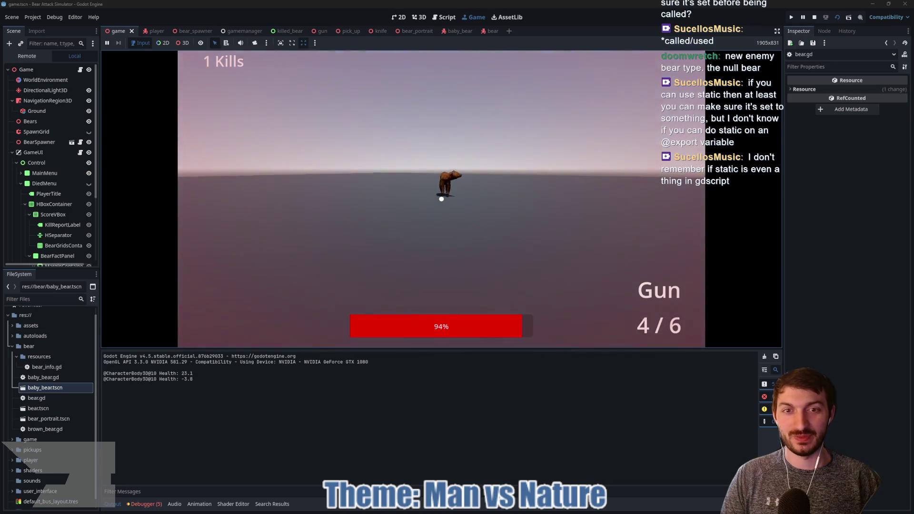
click(441, 199)
click(442, 199)
click(442, 199)
click(442, 199)
click(441, 199)
click(442, 199)
- Punch the bears until the run ends, then show the Debugger's Errors list
click(442, 199)
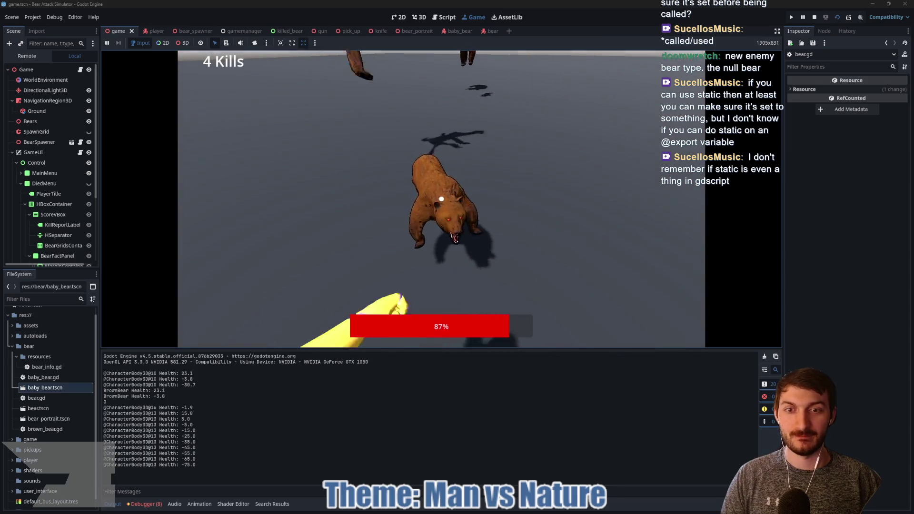
click(441, 200)
click(442, 199)
click(442, 199)
click(442, 199)
click(441, 199)
click(442, 199)
click(442, 199)
click(442, 199)
click(441, 199)
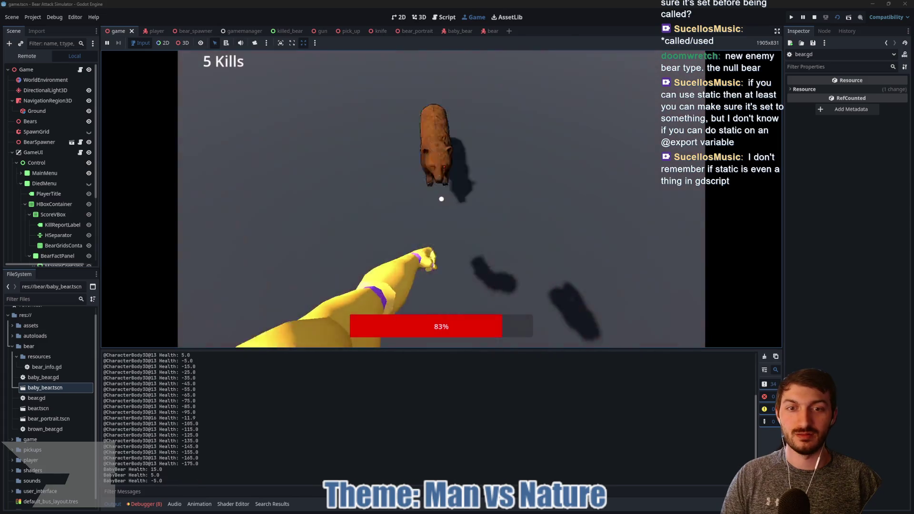
click(441, 199)
click(441, 199)
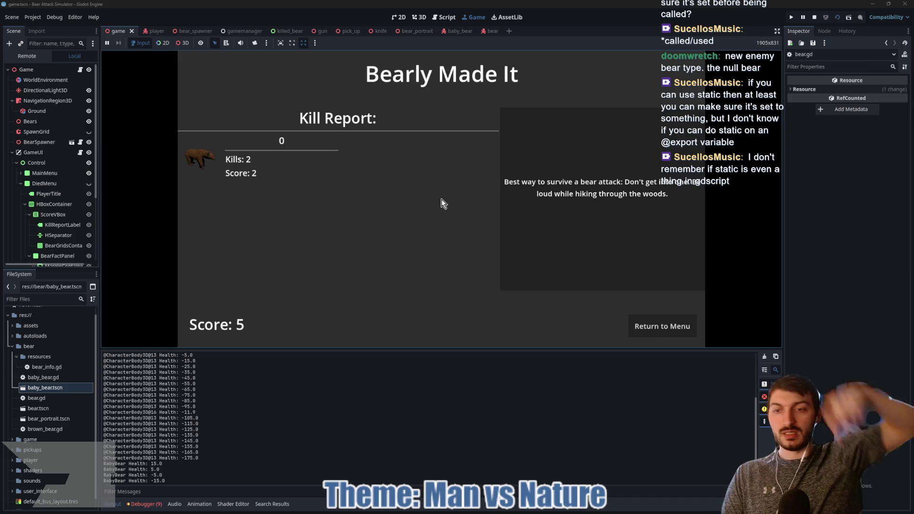
click(146, 504)
click(159, 357)
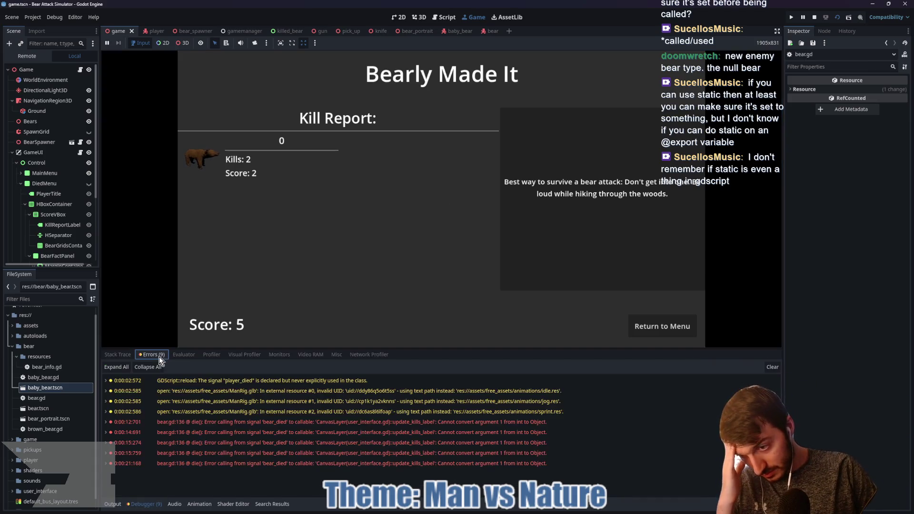
- Jump from a bear_died error to its emit call on bear.gd line 136, then open the player scene
mouse_move(279, 465)
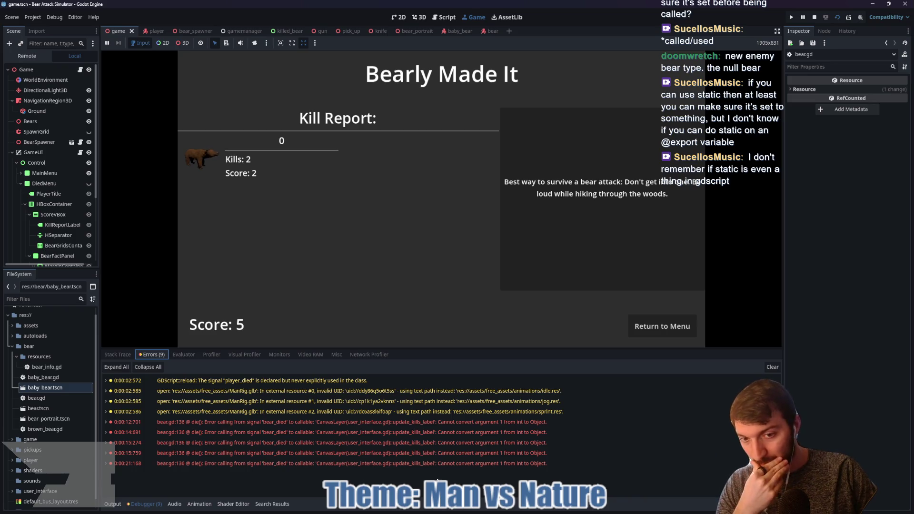
mouse_move(432, 441)
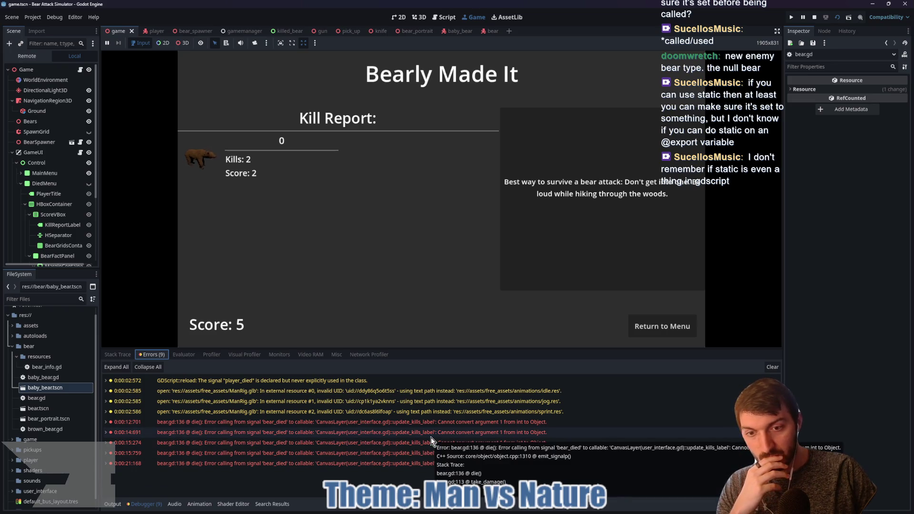
double_click(431, 437)
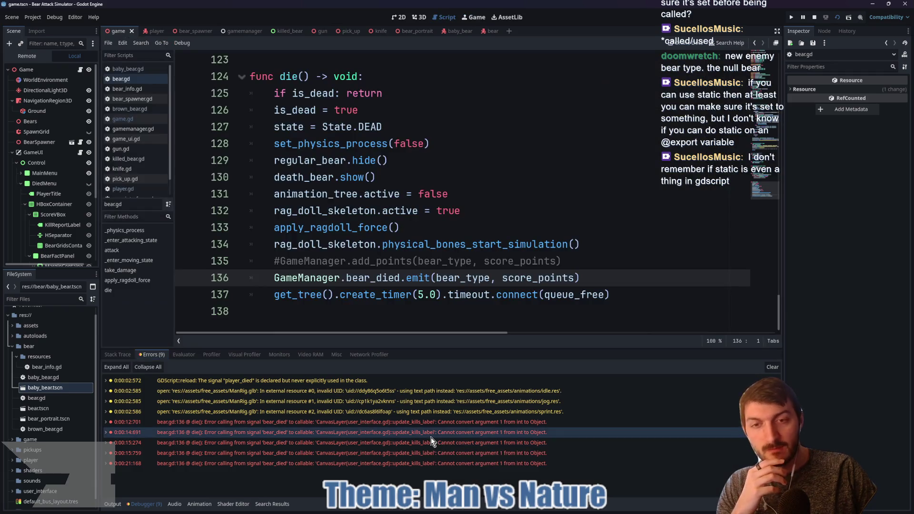
mouse_move(386, 425)
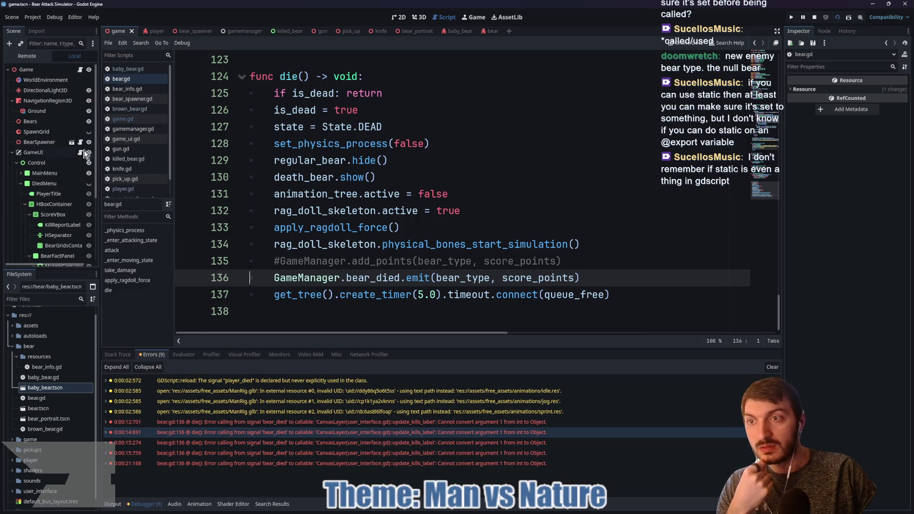
click(155, 32)
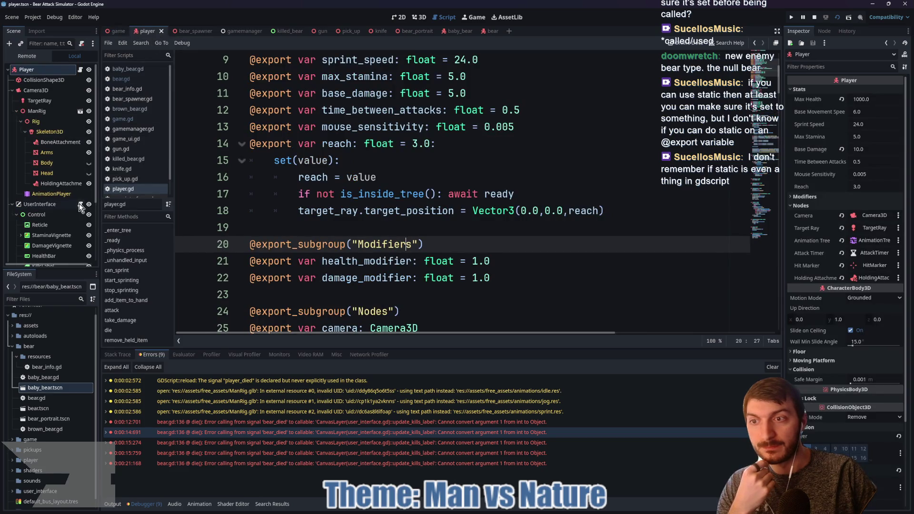
- Change update_kills_label's _type parameter on line 47 from Bear to GameManager.BearTypes and save
click(80, 203)
scroll(400, 239, down, 3)
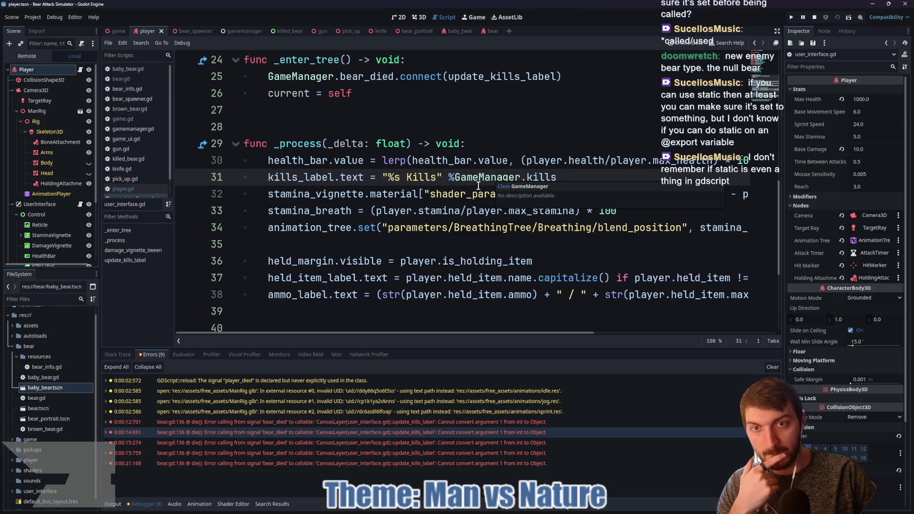
scroll(354, 197, down, 3)
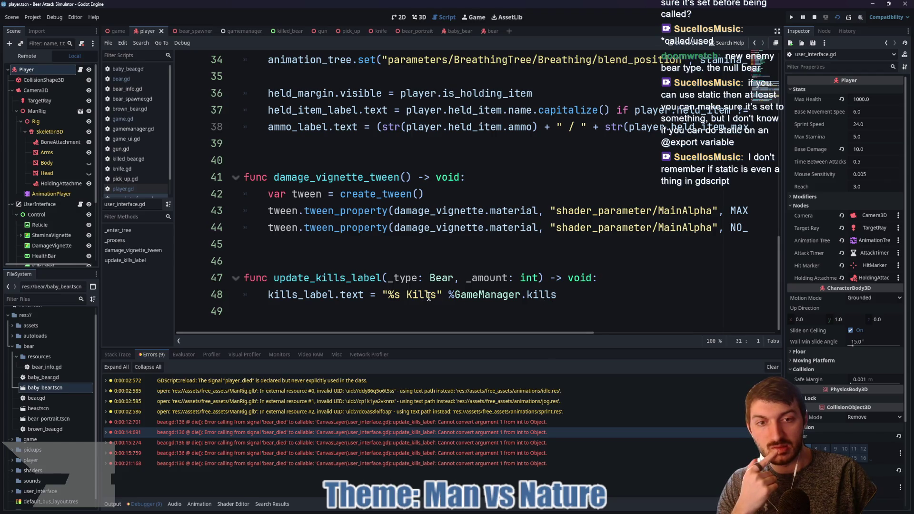
mouse_move(490, 298)
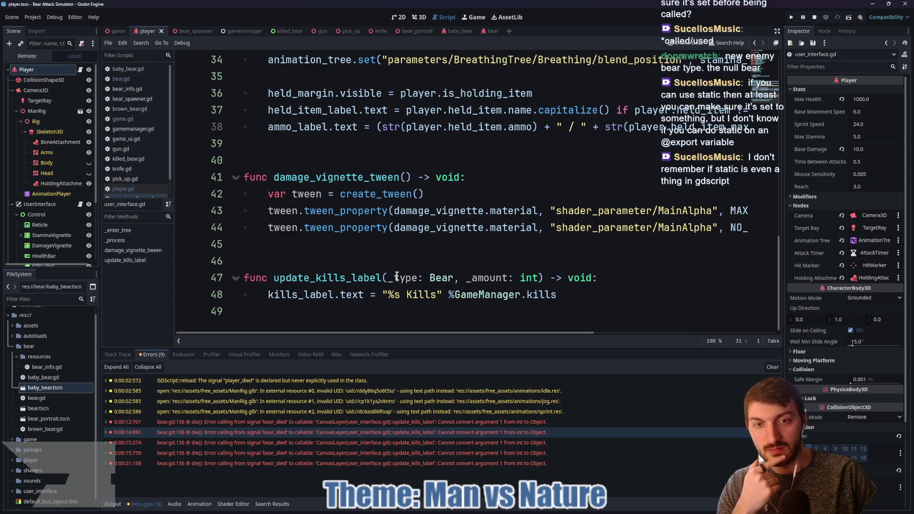
click(454, 278)
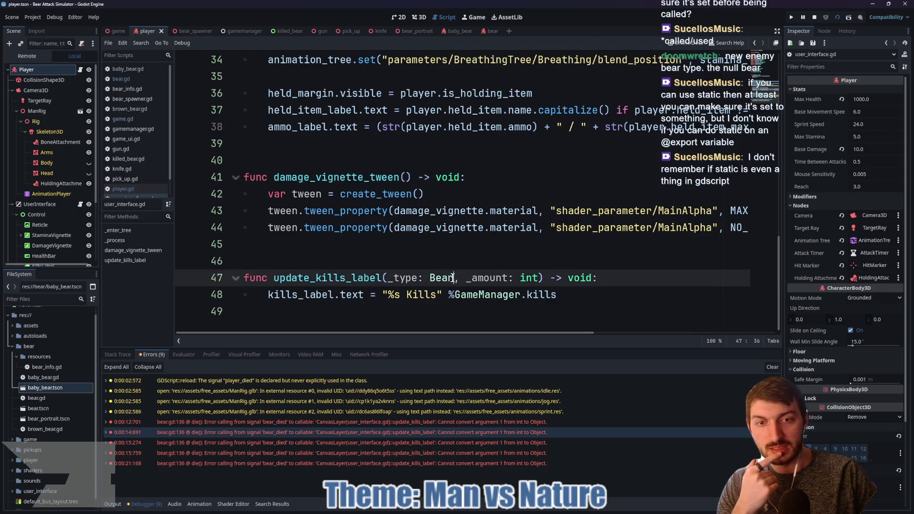
drag(453, 278, 428, 277)
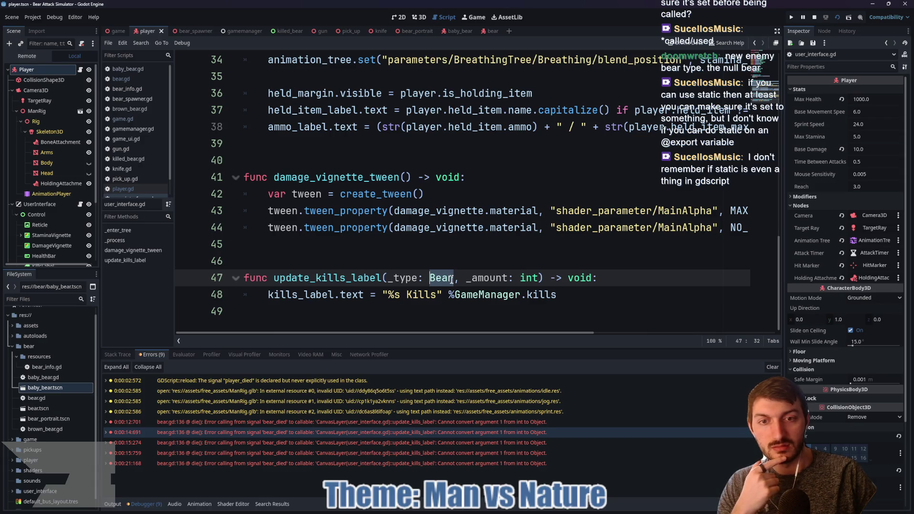
text(GameManager.)
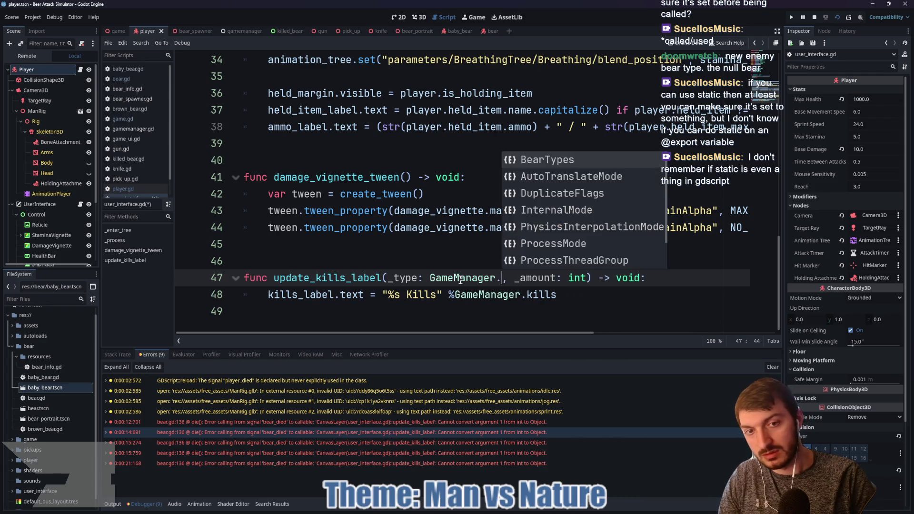
key(Return)
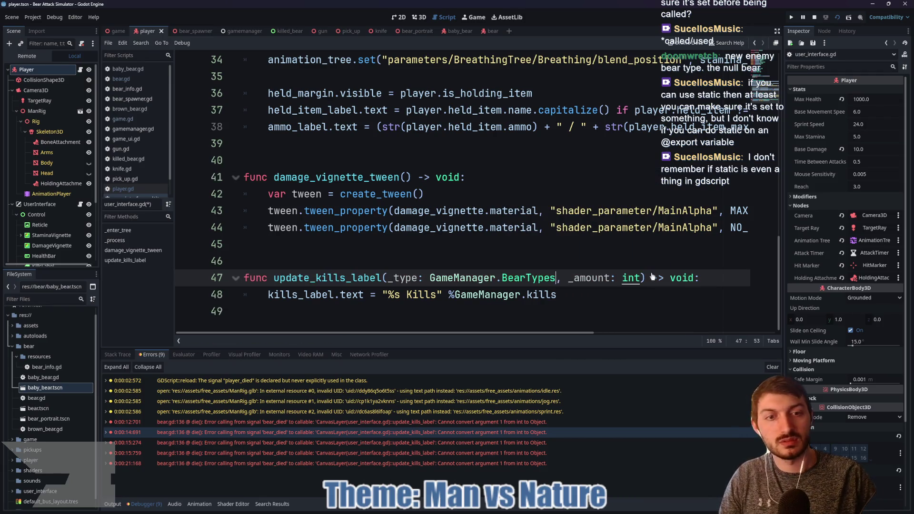
key(ctrl+s)
click(589, 297)
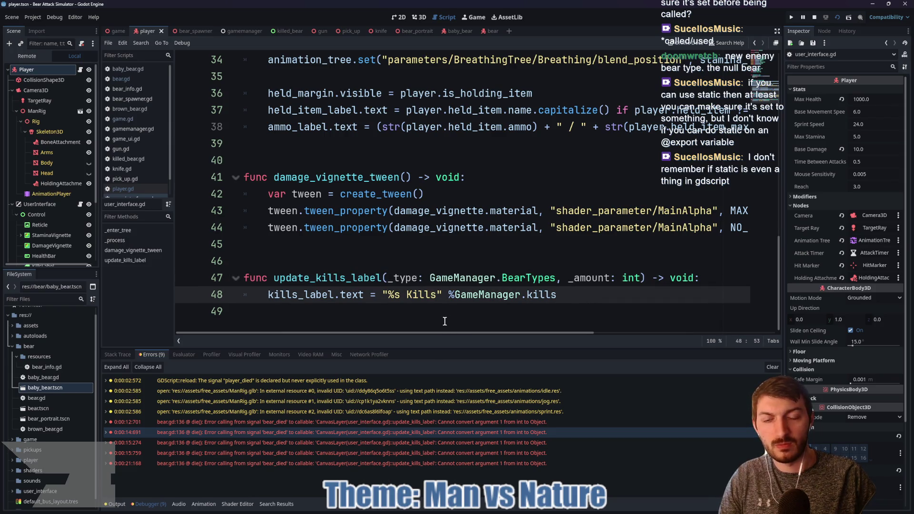
scroll(477, 294, up, 5)
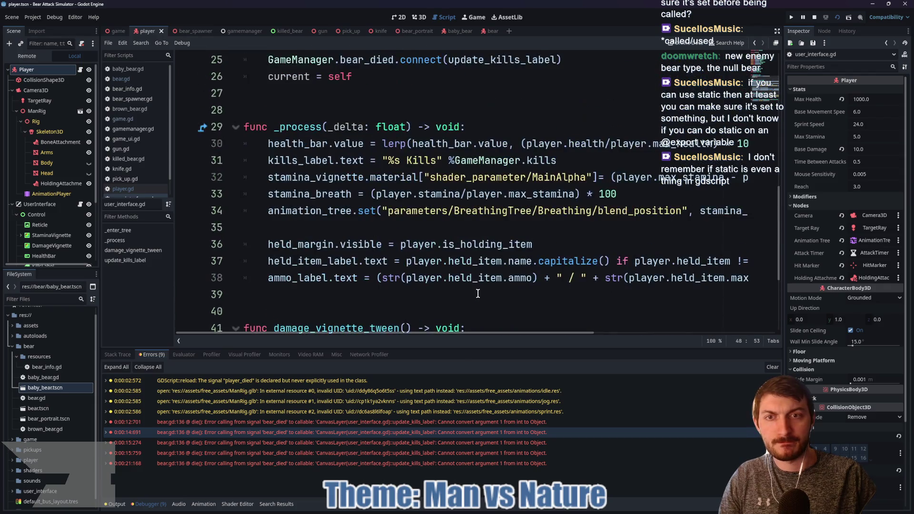
- In killed_bear.gd, erase the str(type).capitalize() expression on the line 16 bear name label
click(283, 31)
click(394, 292)
scroll(536, 184, down, 3)
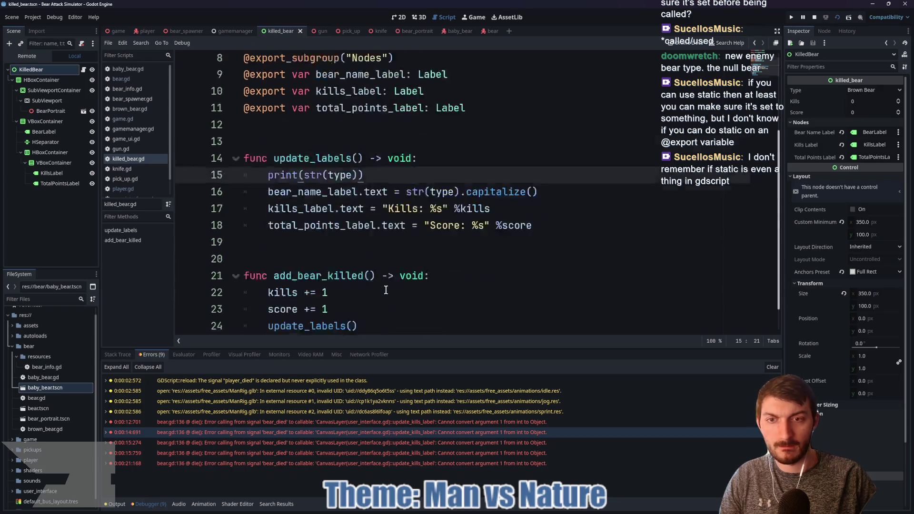
click(553, 160)
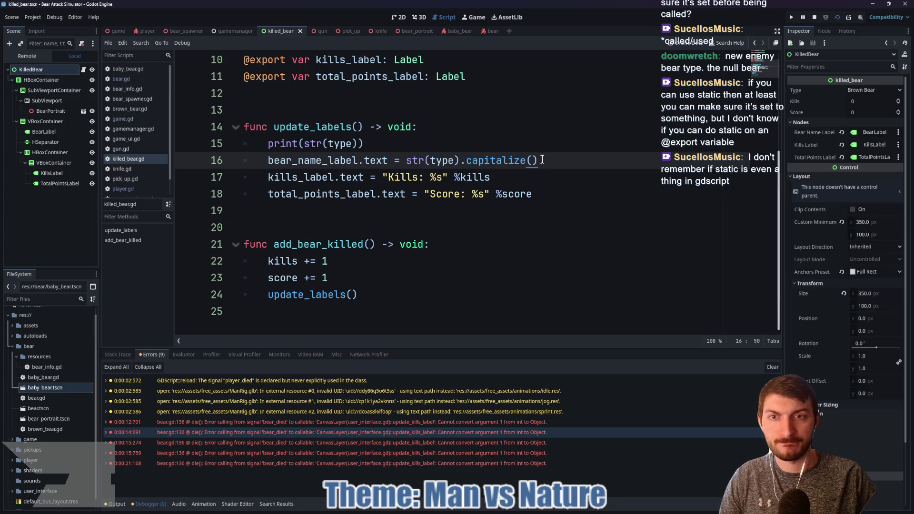
mouse_move(545, 160)
mouse_down()
mouse_move(398, 160)
mouse_move(407, 160)
mouse_up()
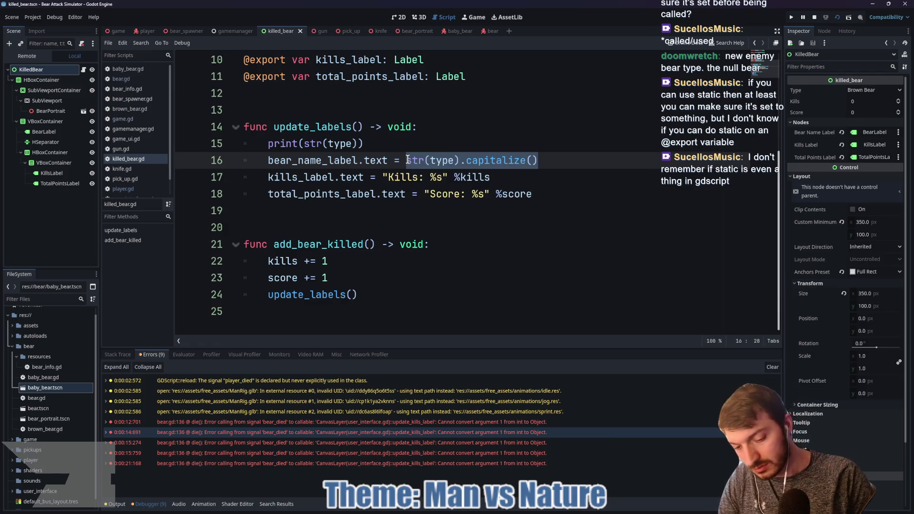
text(()
key(BackSpace)
key(BackSpace)
key(BackSpace)
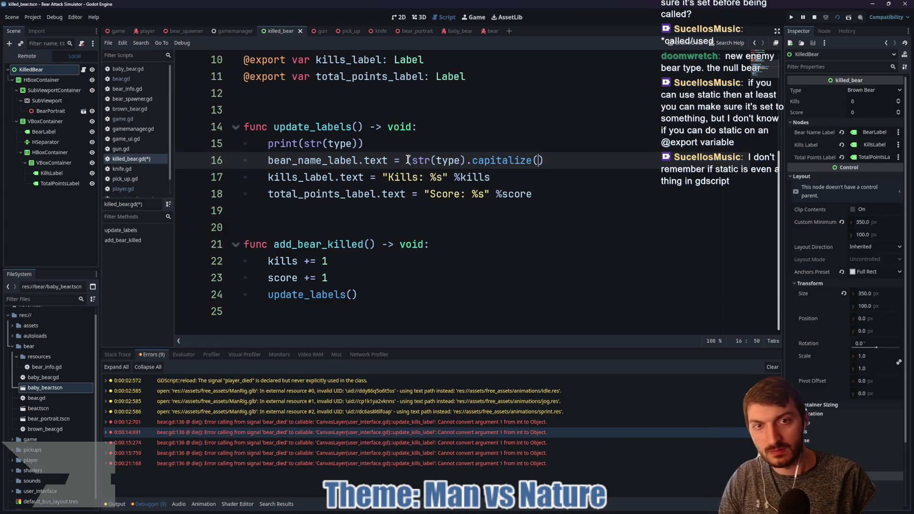
key(BackSpace)
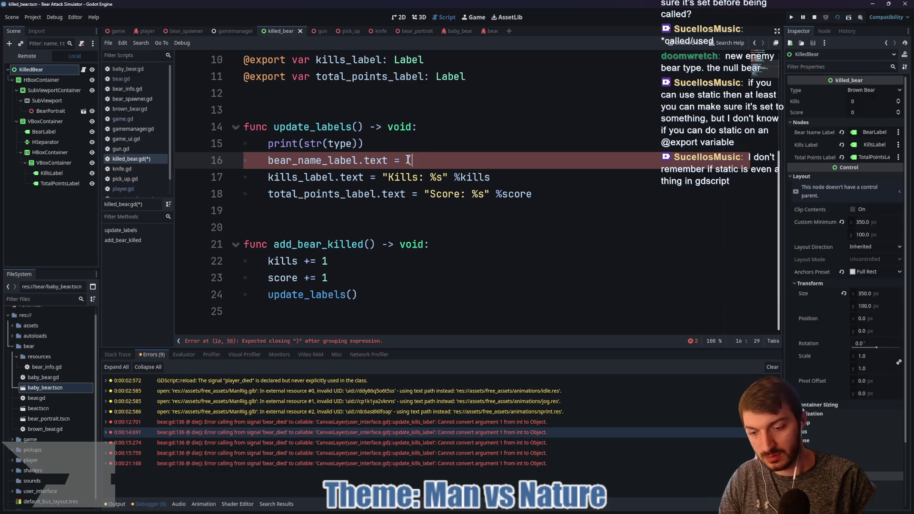
- Write (GameManager.BearTypes[type] as String).capitalize() as the bear name label text
text(GameManager.Be)
key(Return)
text([type)
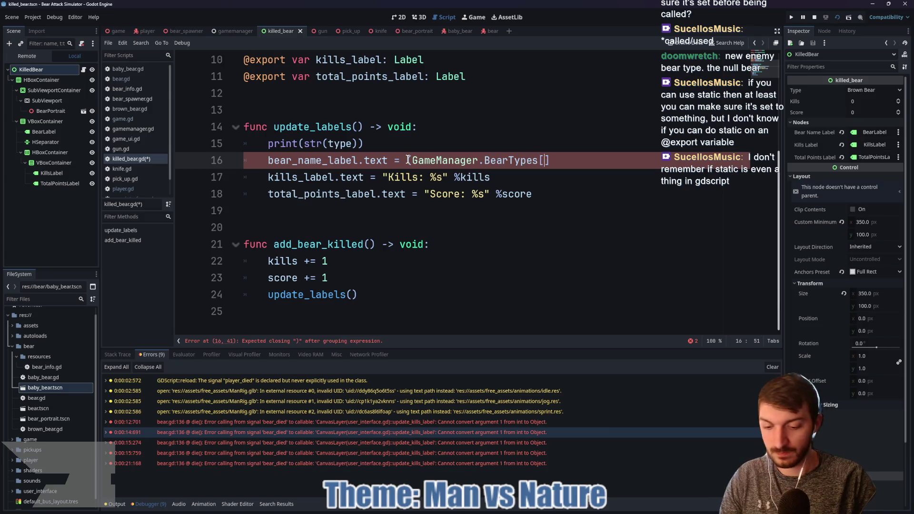
text(])
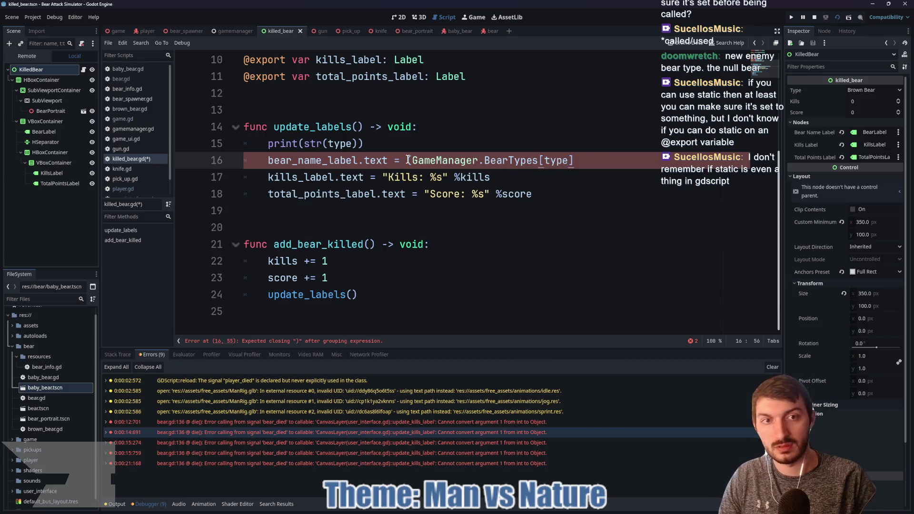
text( as String))
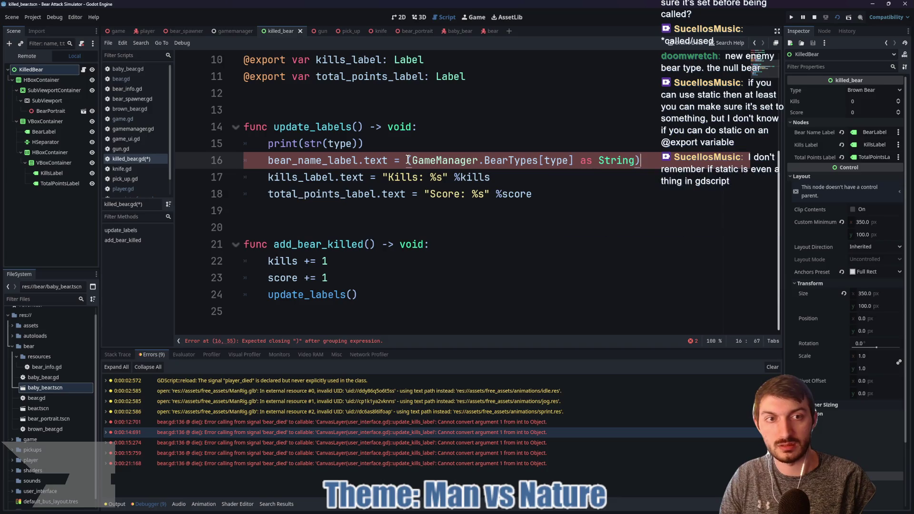
text(.to)
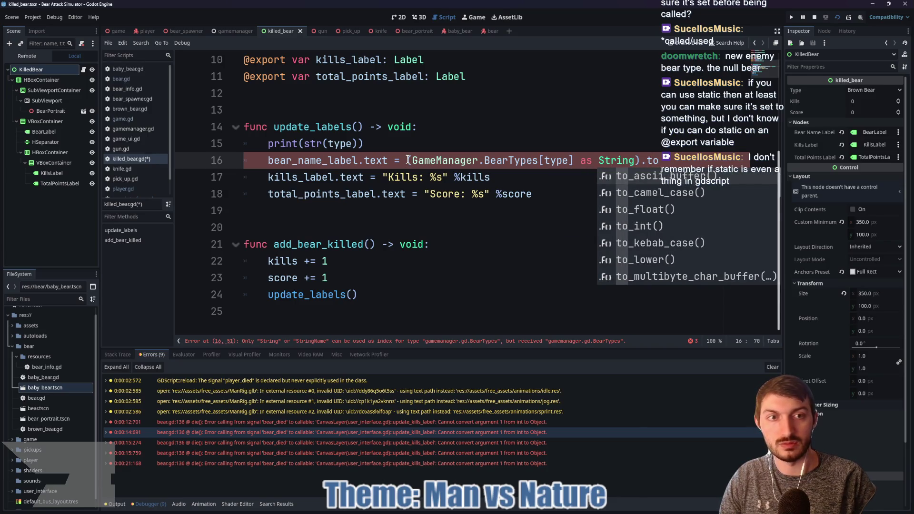
text(_ca)
key(BackSpace)
key(BackSpace)
key(BackSpace)
text(c)
key(Return)
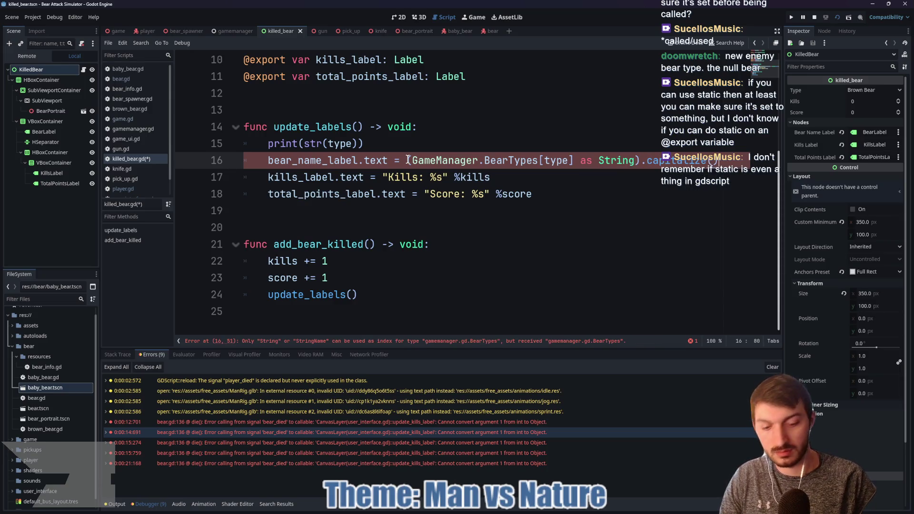
click(614, 200)
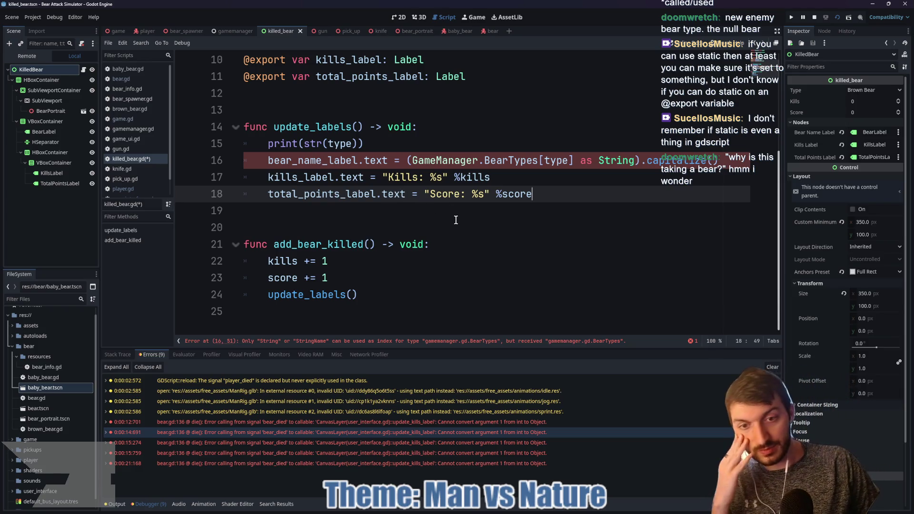
click(545, 159)
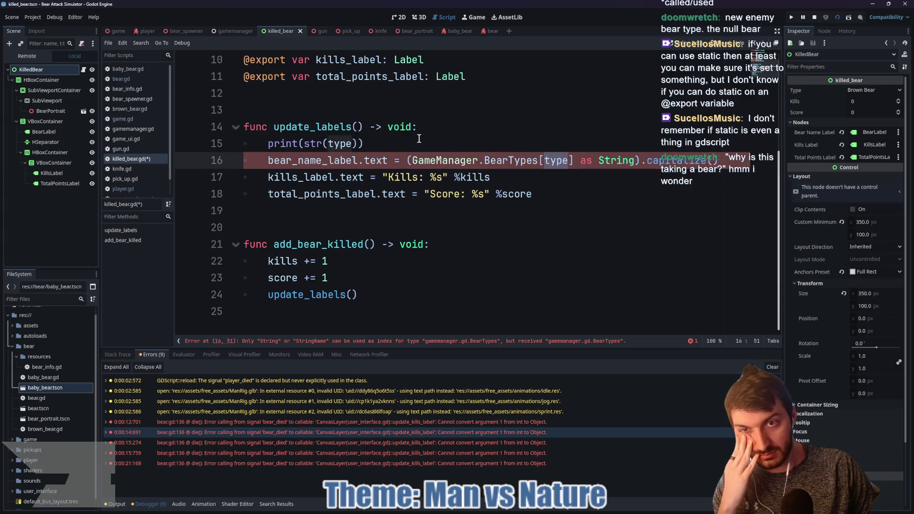
- Change line 16 of killed_bear.gd to use GameManager.BearTypes.keys()[type], then save the script
scroll(419, 140, up, 3)
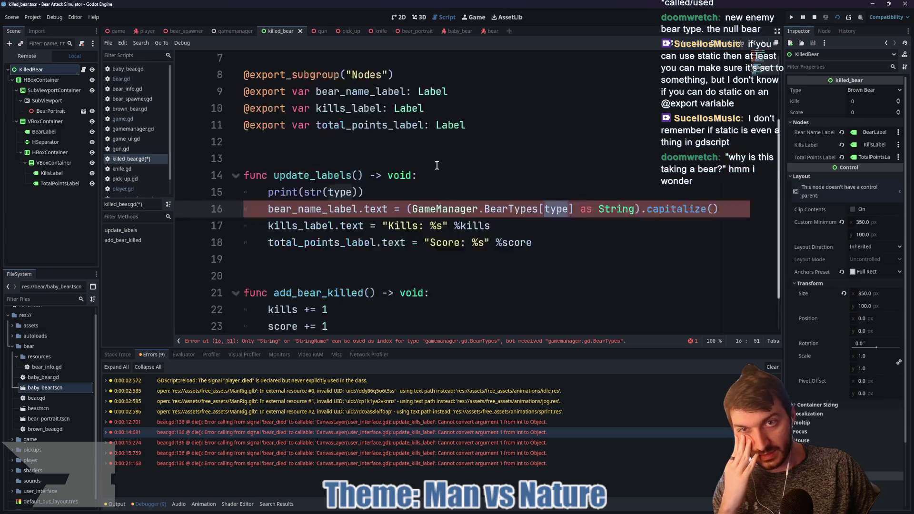
scroll(435, 175, down, 2)
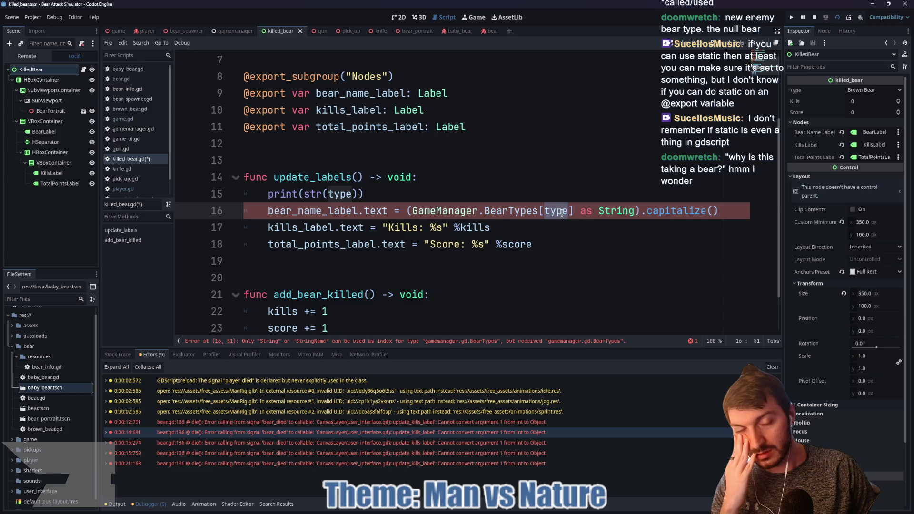
click(541, 210)
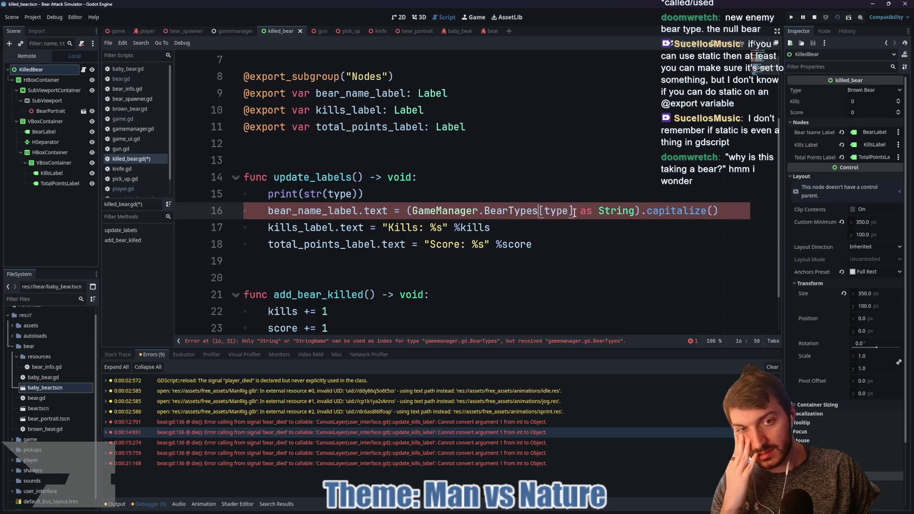
text(.keys)
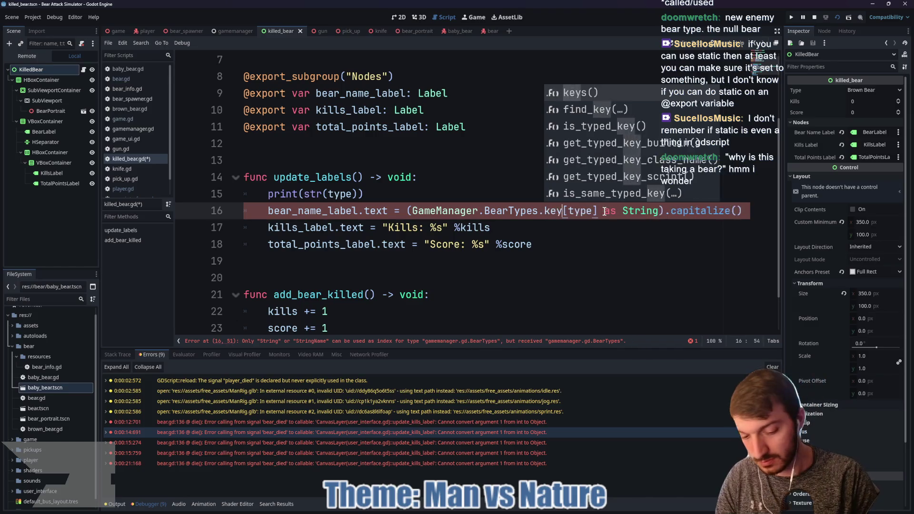
key(Return)
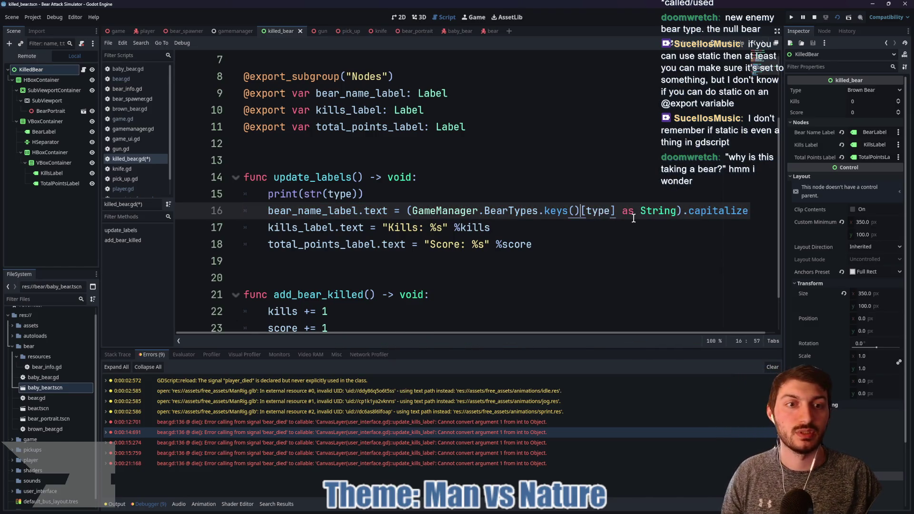
key(ctrl+s)
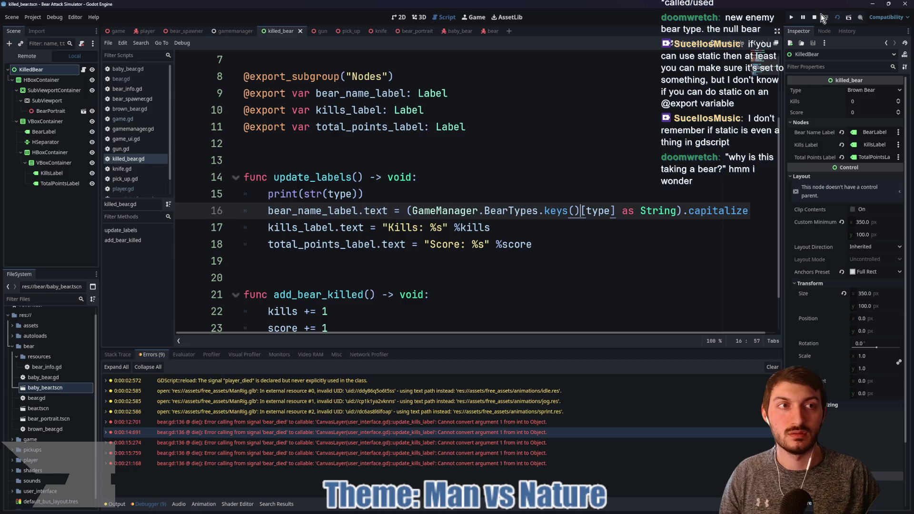
click(514, 200)
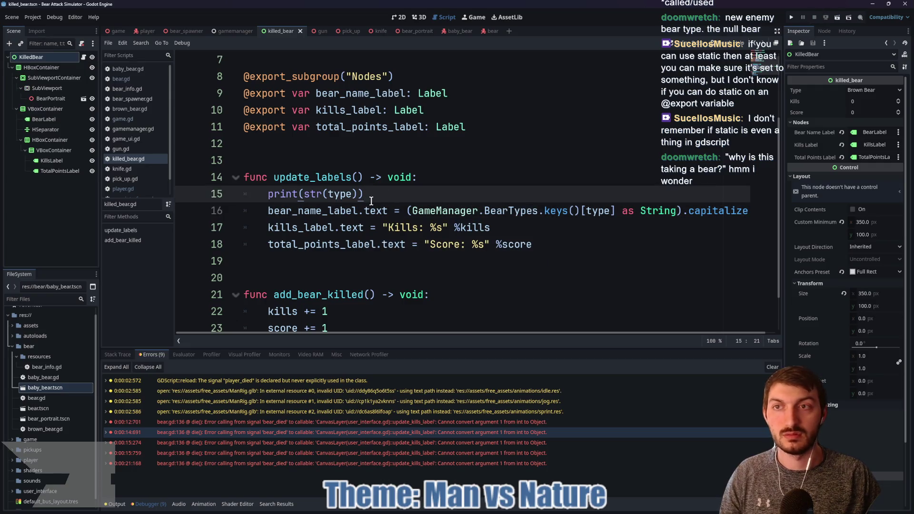
click(115, 30)
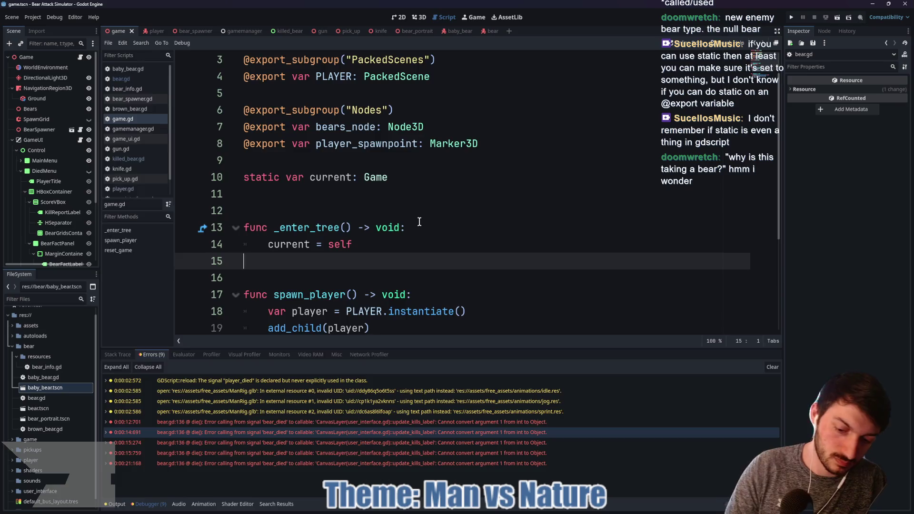
- Run the project, start a new game and fire at the charging bears
key(F5)
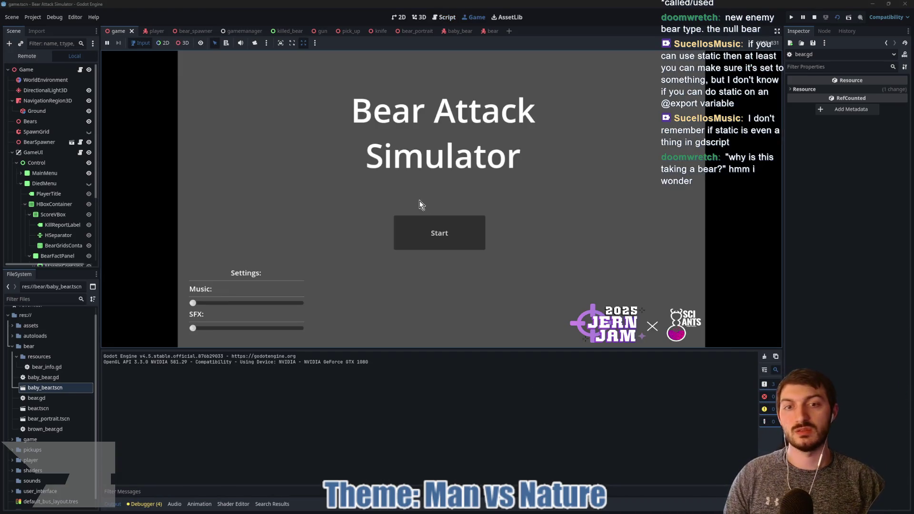
click(416, 224)
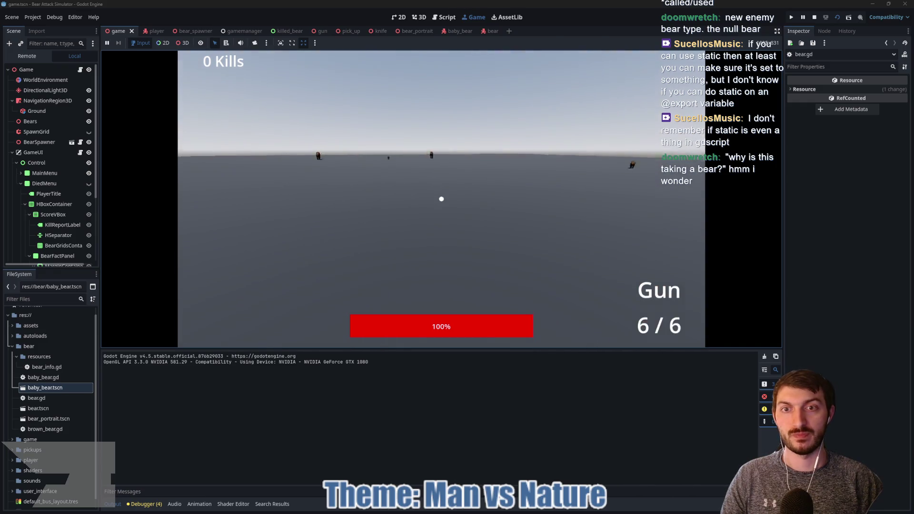
click(441, 199)
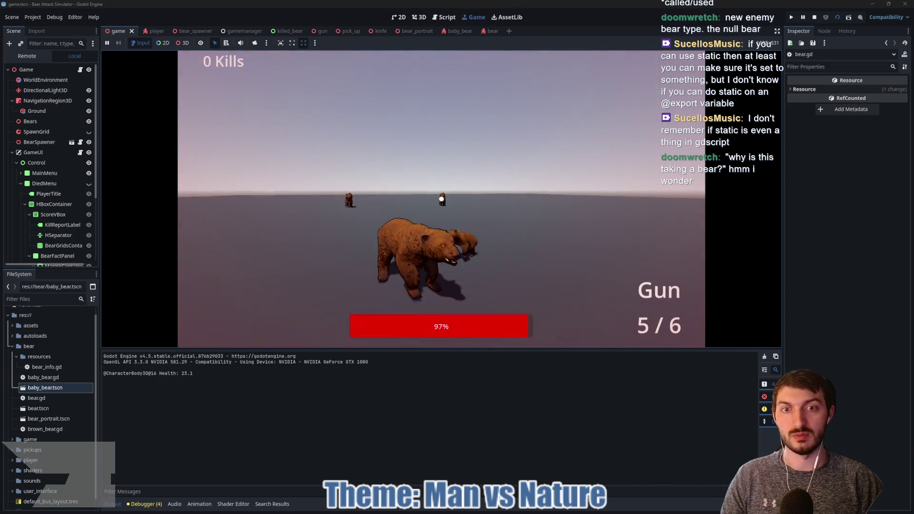
click(442, 199)
click(441, 199)
click(441, 199)
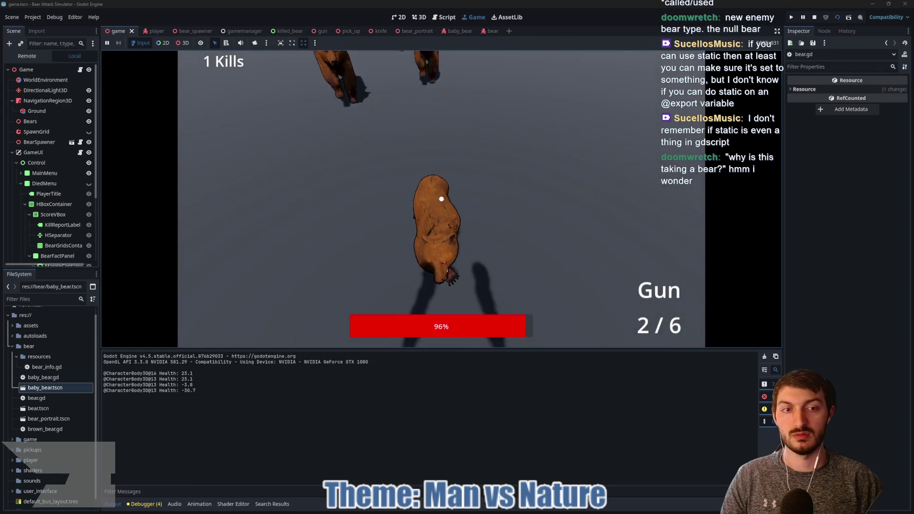
click(442, 199)
click(442, 199)
click(441, 199)
click(442, 199)
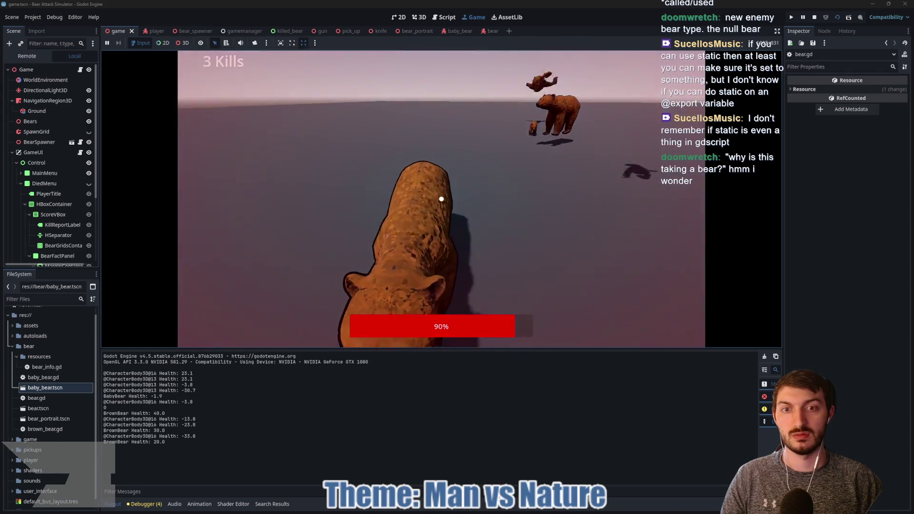
- Punch the charging brown bears one after another until they die
click(441, 199)
click(441, 199)
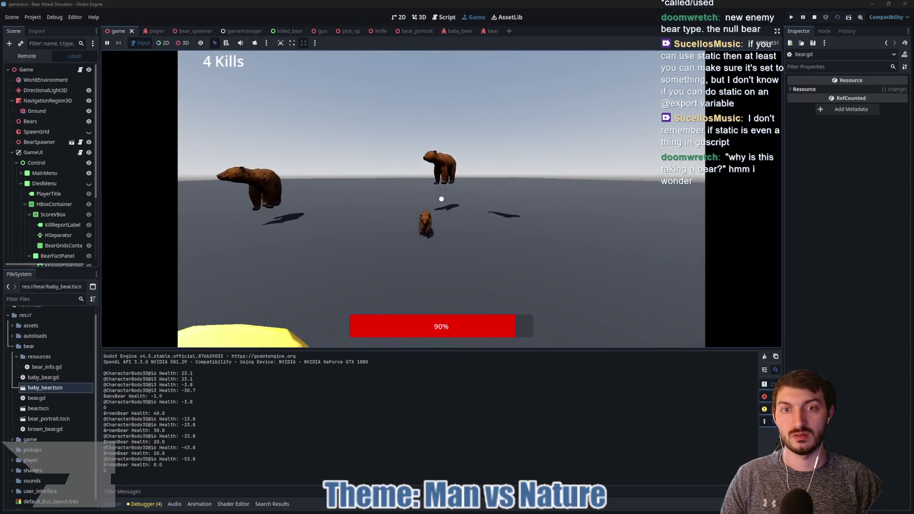
click(441, 199)
click(441, 199)
click(441, 199)
click(441, 199)
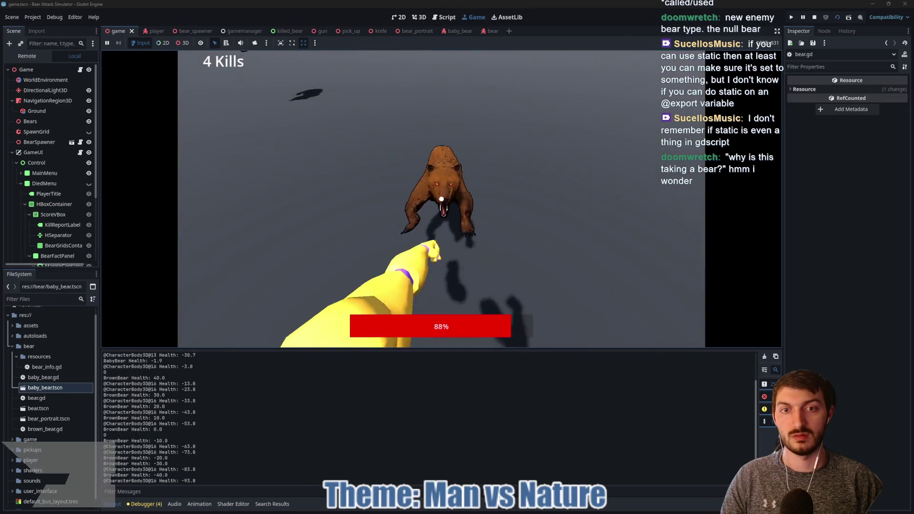
click(442, 199)
click(441, 199)
click(441, 199)
click(441, 199)
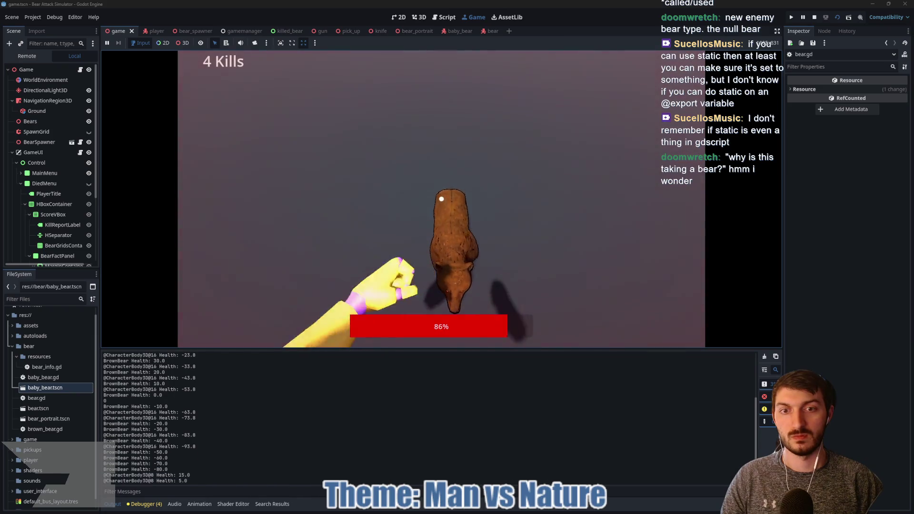
click(441, 199)
click(442, 199)
click(441, 199)
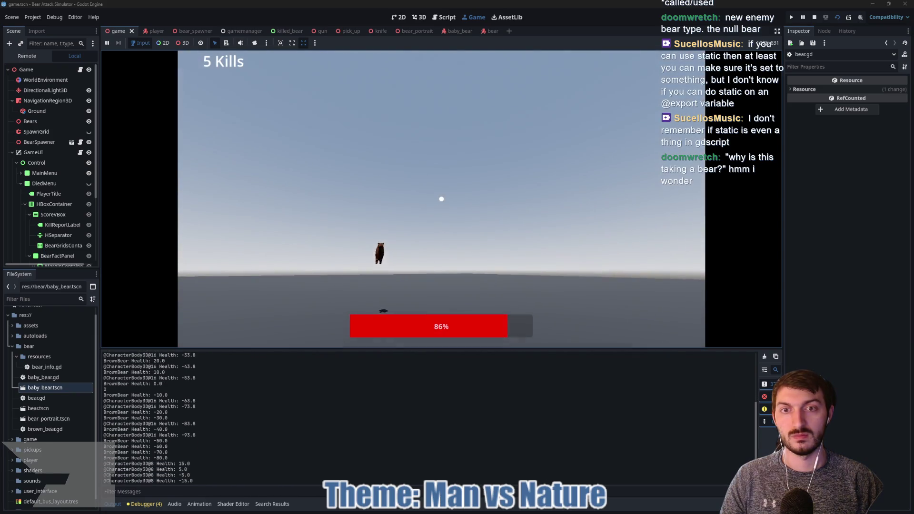
- Fight on until the player dies, then return from the 3-kill Brown Bear report and stop the game
click(441, 199)
click(441, 199)
click(441, 199)
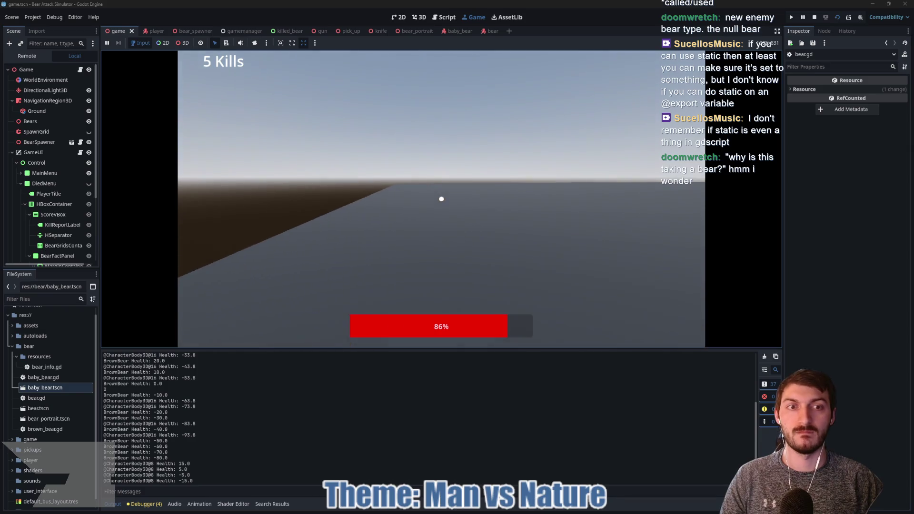
click(441, 199)
click(442, 199)
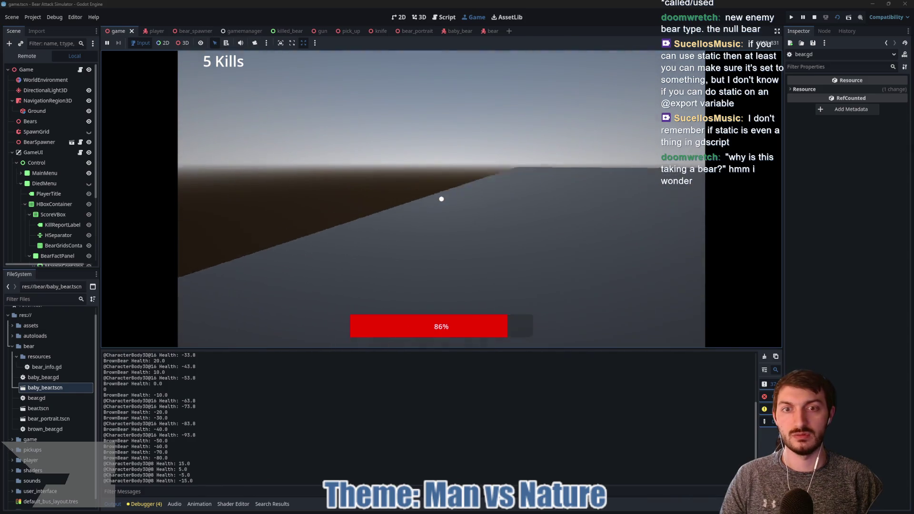
click(442, 199)
click(441, 199)
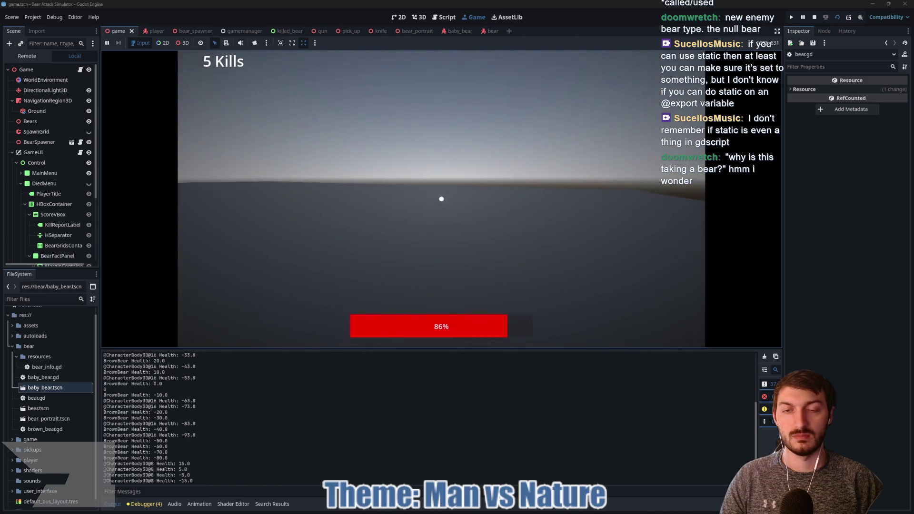
click(442, 199)
click(441, 199)
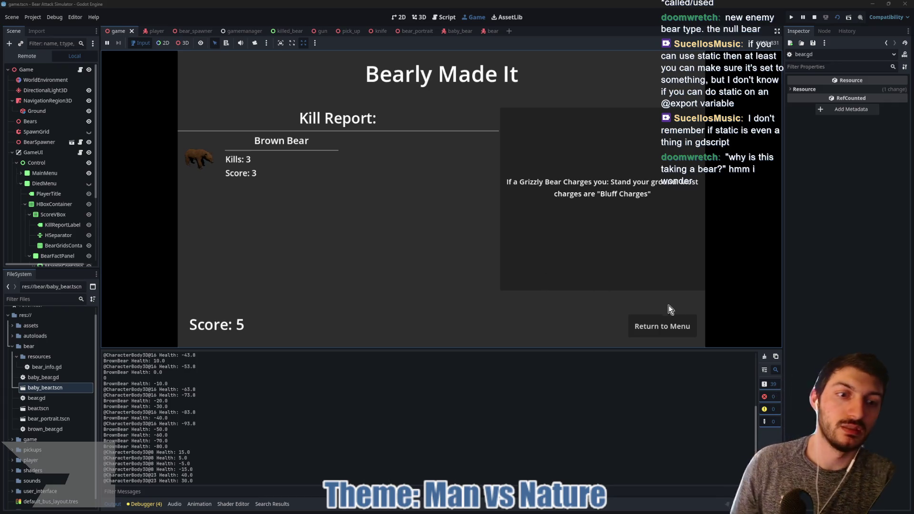
click(663, 326)
click(816, 18)
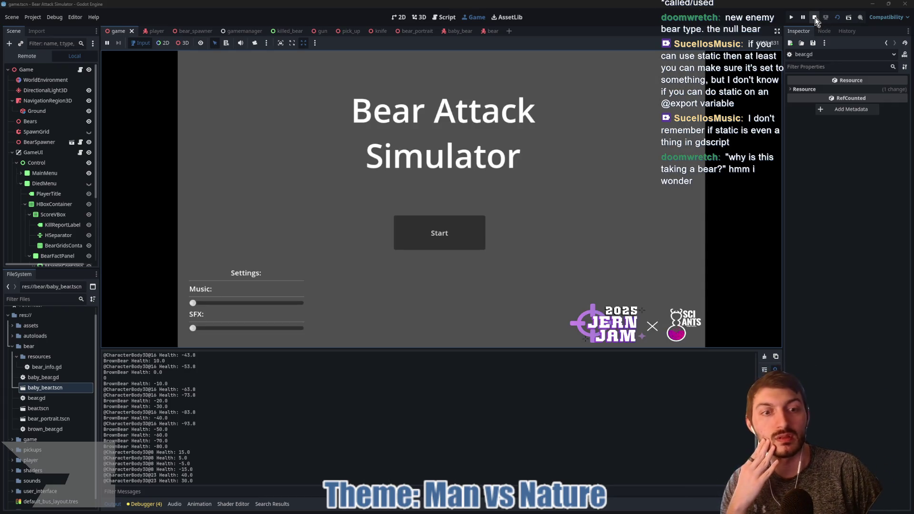
- Open gamemanager.gd and look further down its code
click(245, 32)
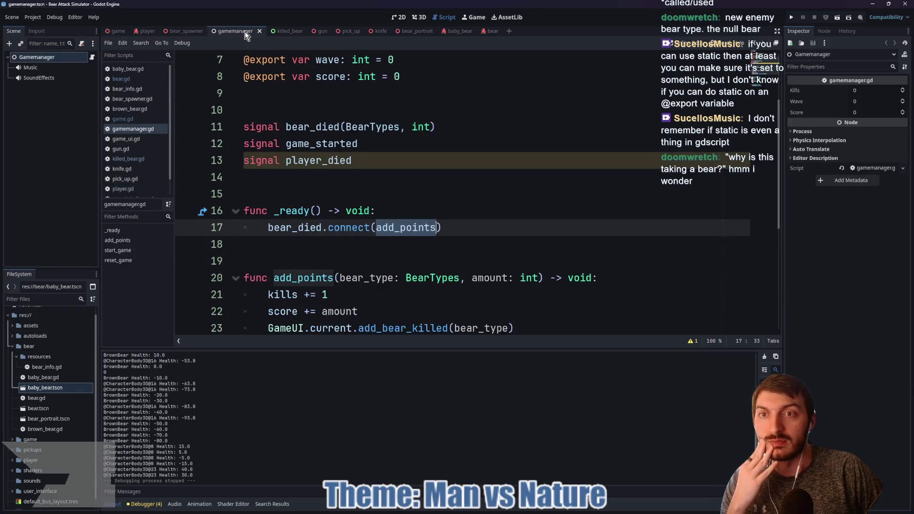
click(373, 183)
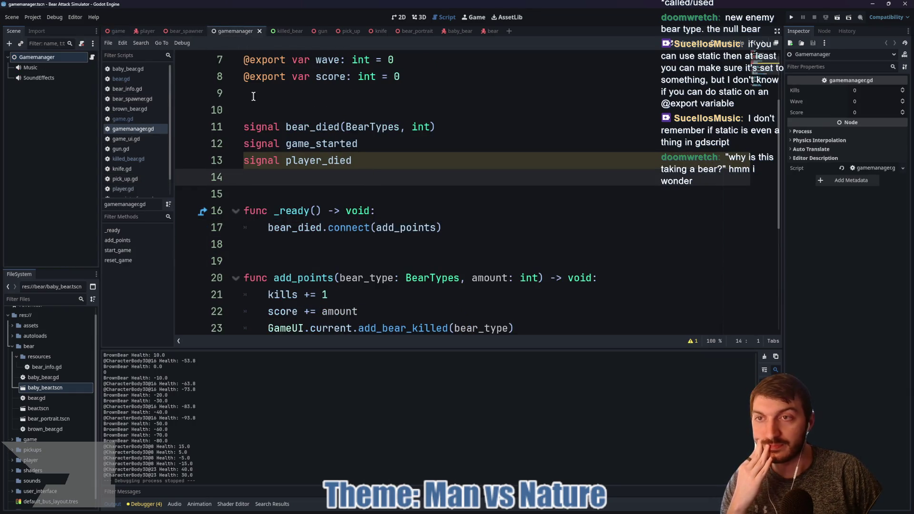
drag(358, 349, 362, 437)
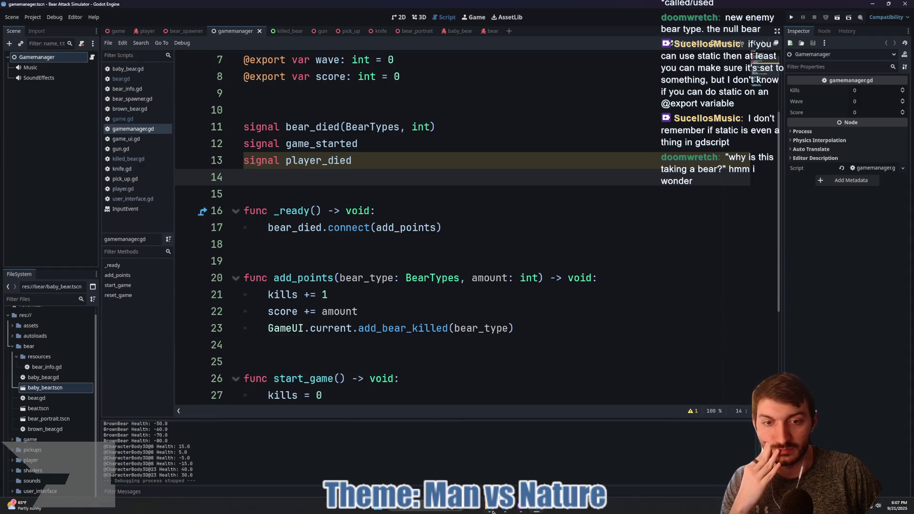
- Commit the 17 changed files to main with summary 'Fixey Bear' and push to origin
click(525, 511)
click(253, 315)
text(Fixed BearTy)
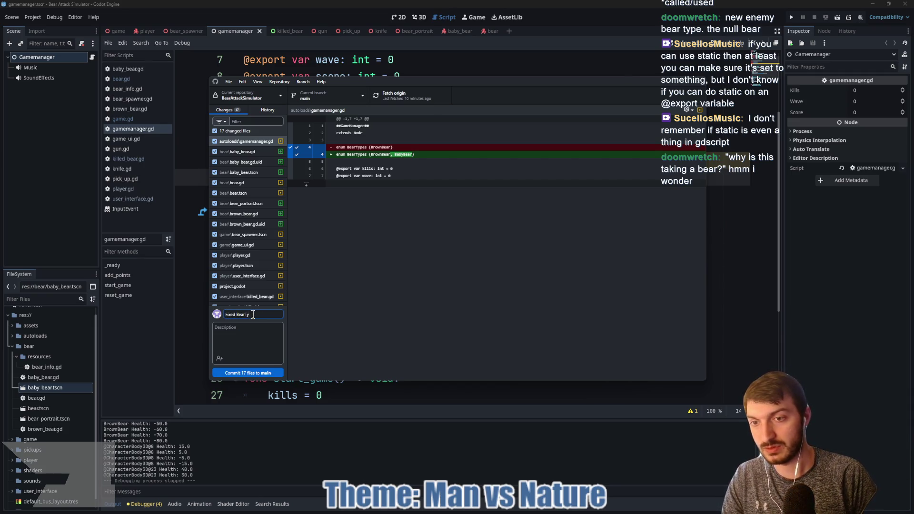
text( Bear)
click(275, 374)
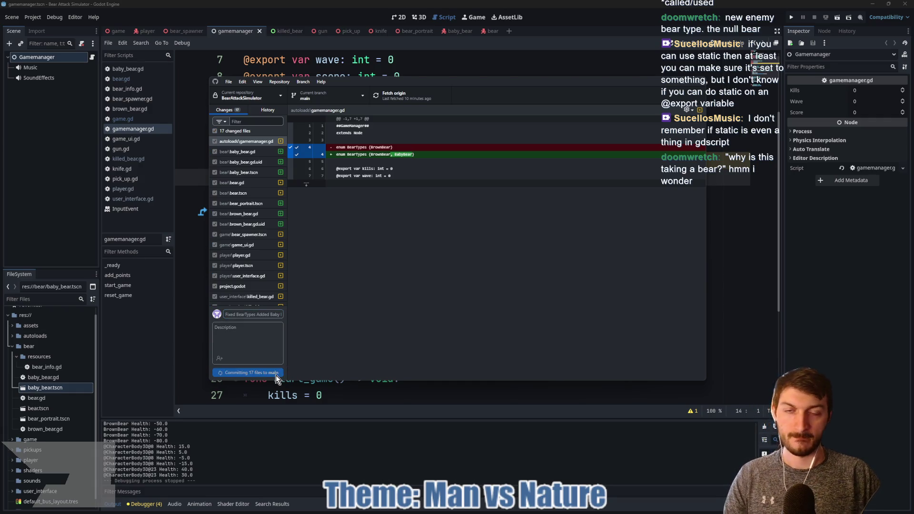
click(573, 179)
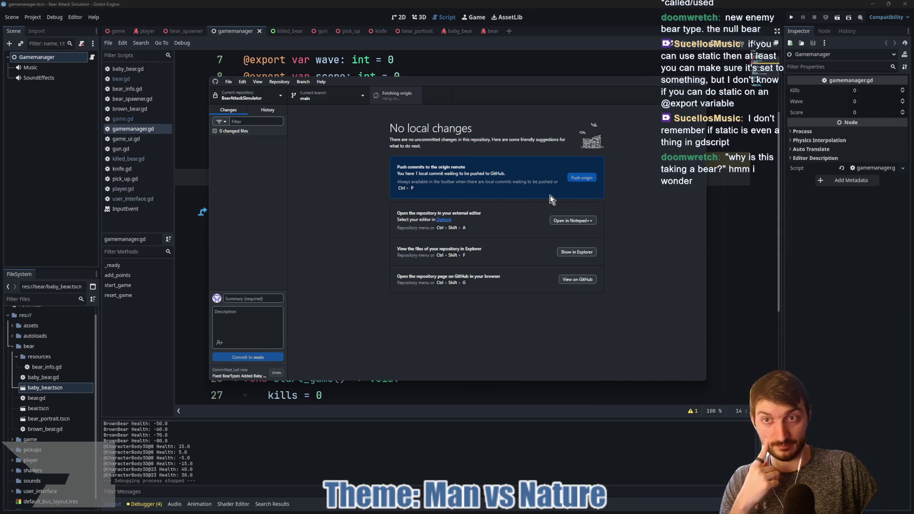
click(850, 320)
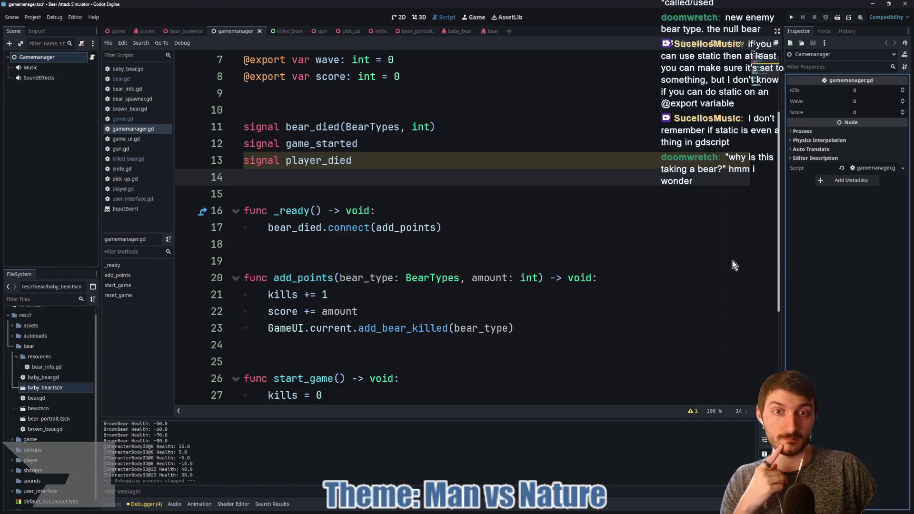
- Open game_ui.gd from the GameUI node and jump to the update_death_screen definition
scroll(409, 220, down, 3)
click(408, 31)
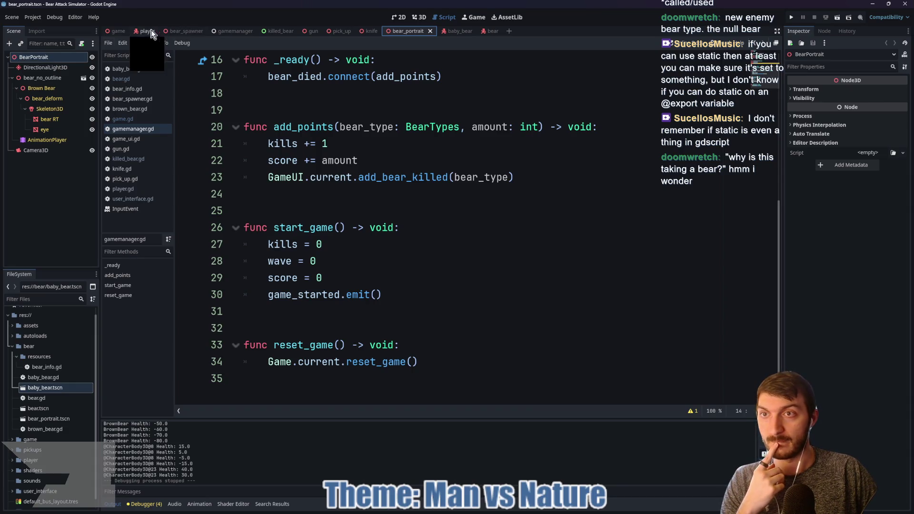
click(119, 30)
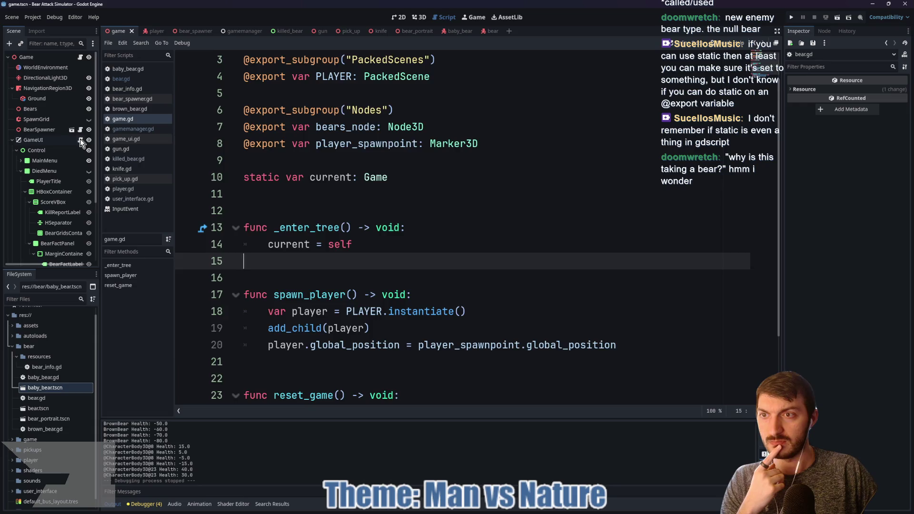
click(80, 140)
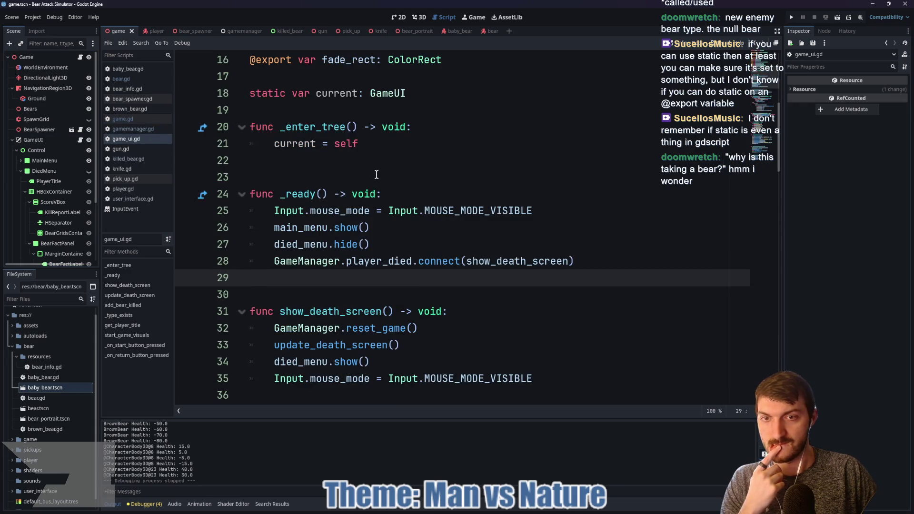
scroll(361, 242, down, 2)
ctrl+click(309, 247)
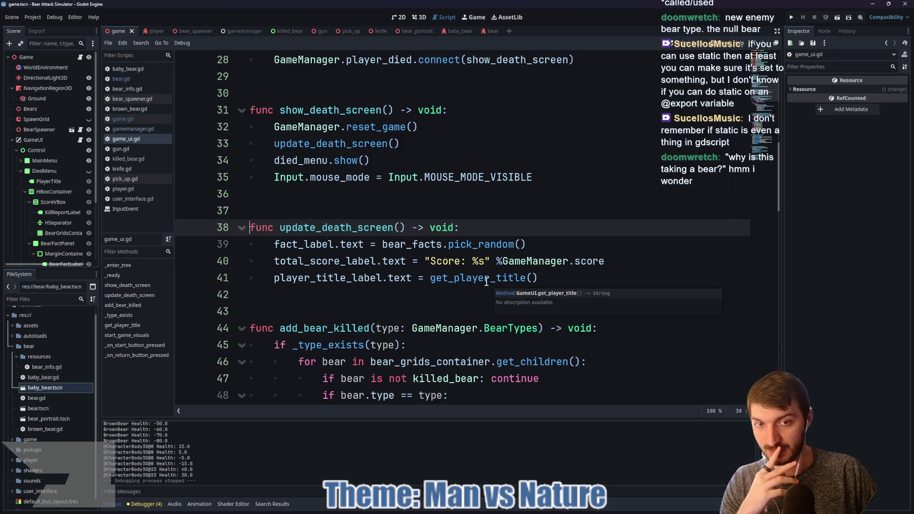
- Select add_bear_killed, search for it in the script, then across all project files
click(484, 281)
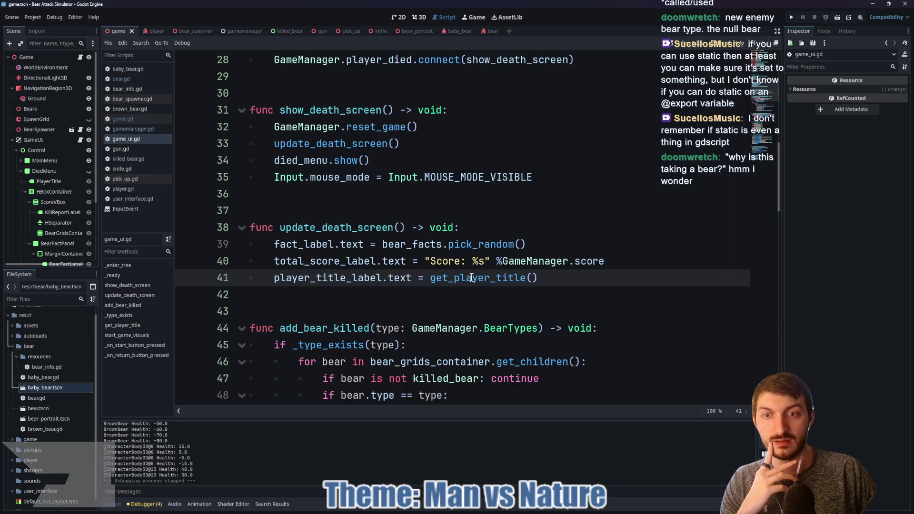
double_click(325, 328)
scroll(438, 250, down, 3)
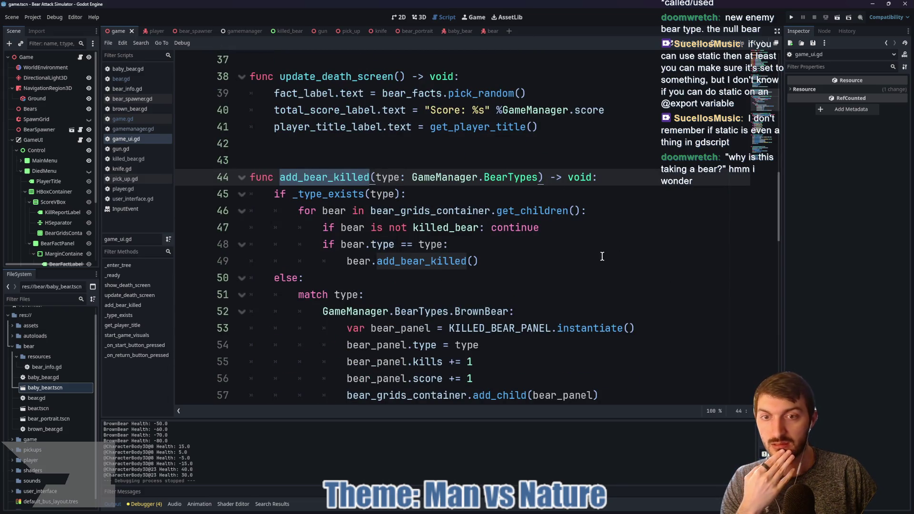
scroll(596, 255, up, 9)
scroll(592, 253, down, 9)
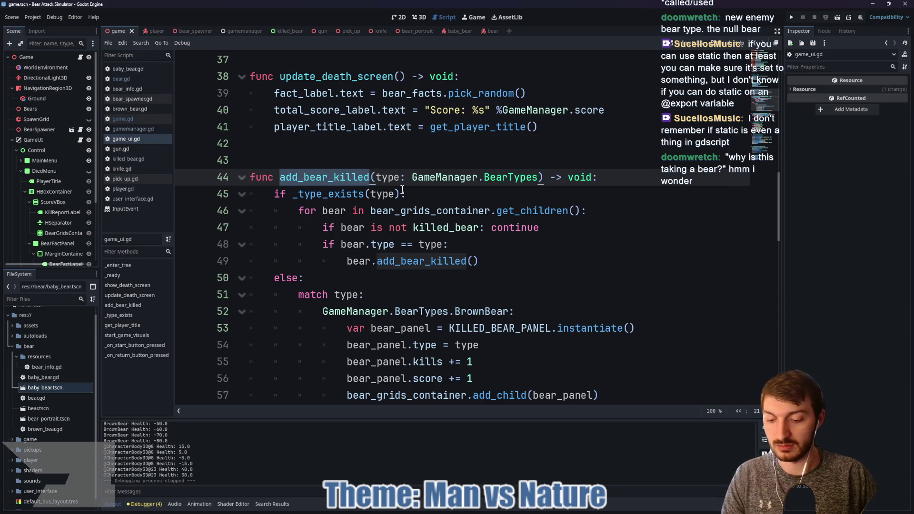
key(ctrl+f)
click(667, 411)
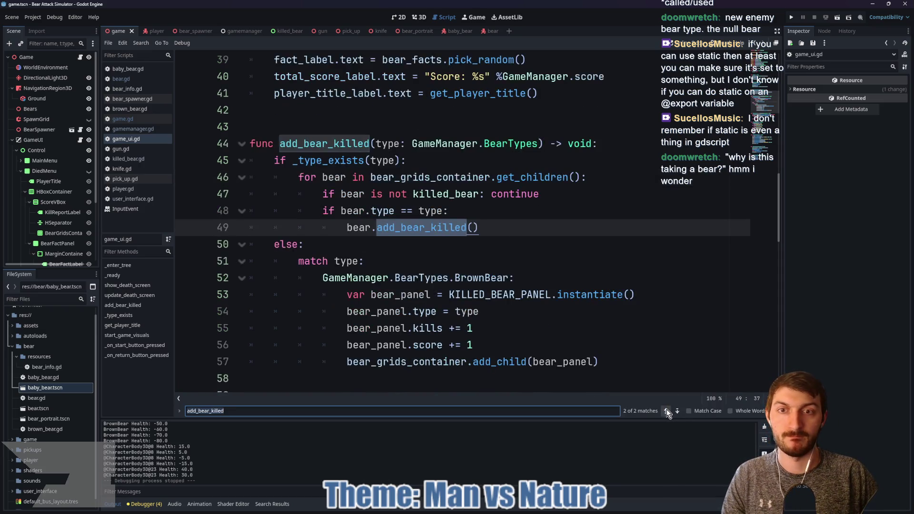
click(666, 410)
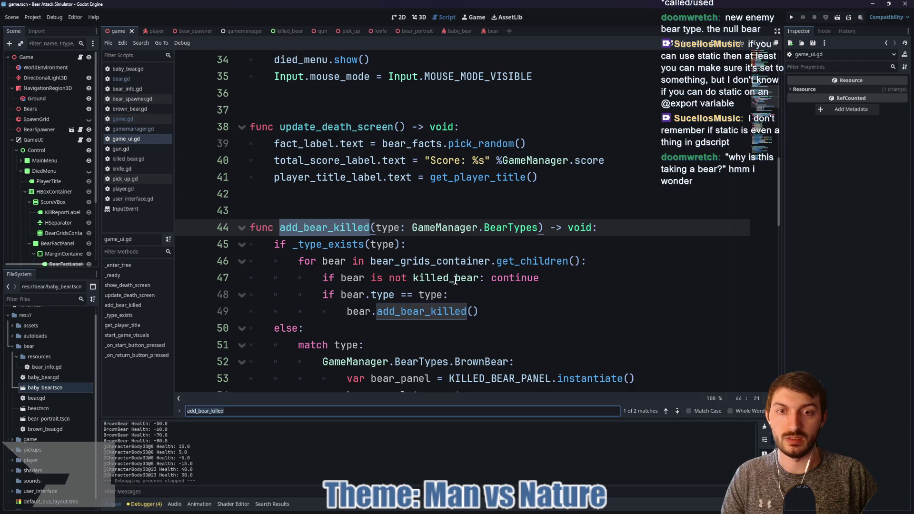
click(323, 227)
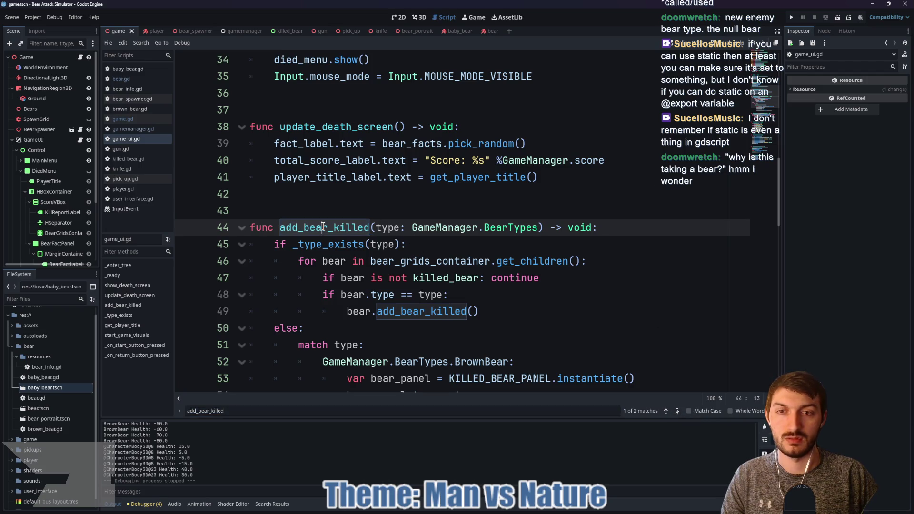
double_click(324, 227)
key(ctrl+shift+f)
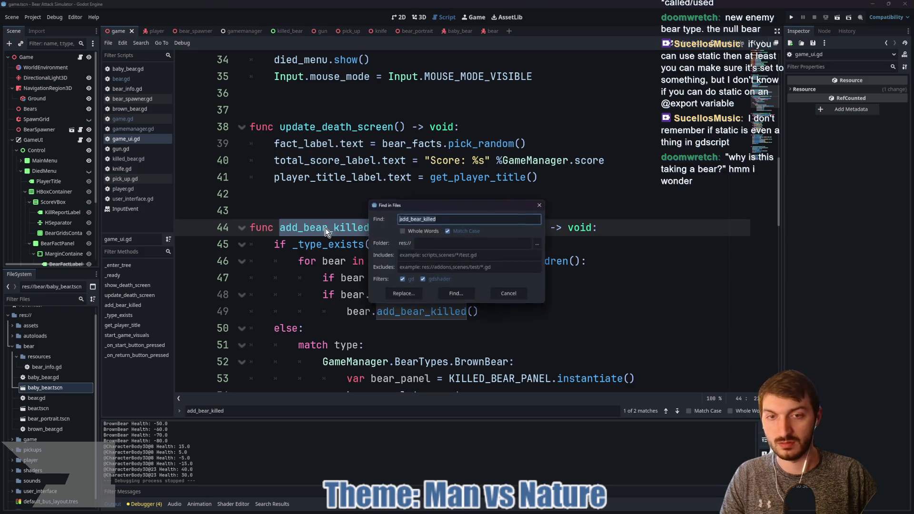
- Run the add_bear_killed project search and view its call in gamemanager.gd
click(455, 296)
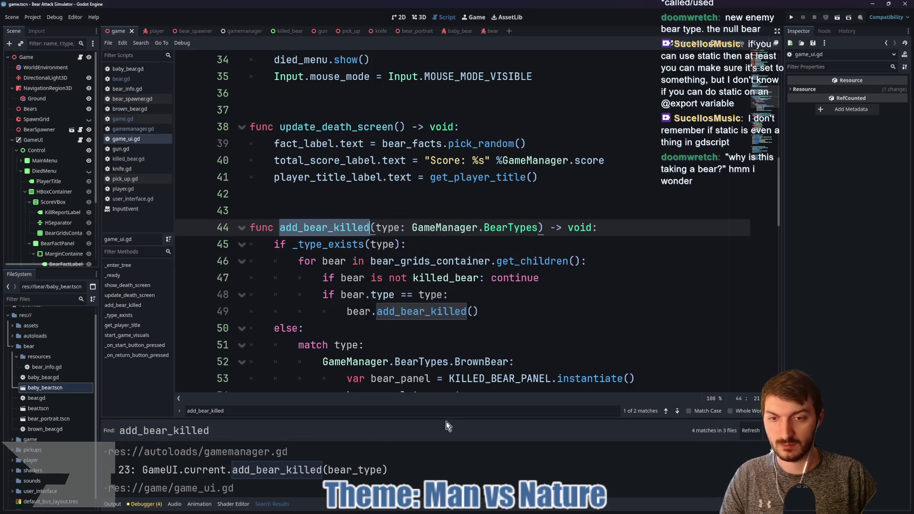
click(448, 470)
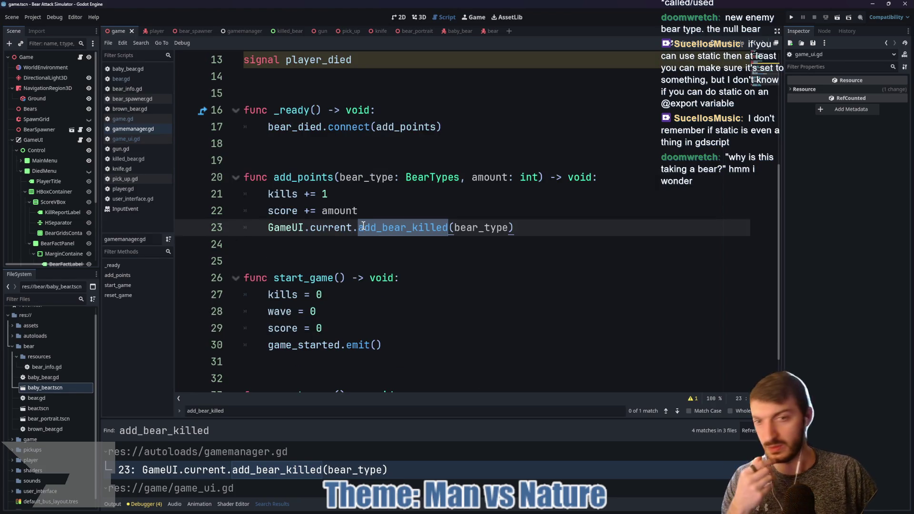
mouse_move(393, 224)
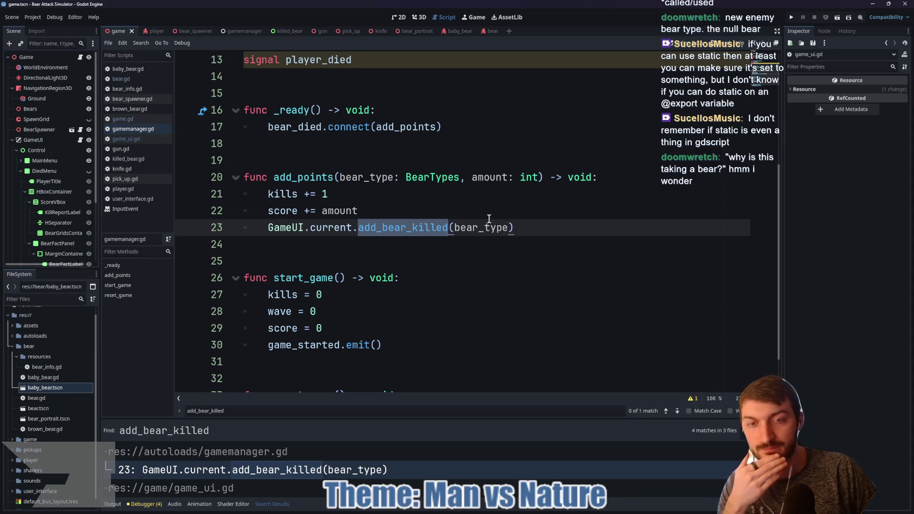
ctrl+click(281, 226)
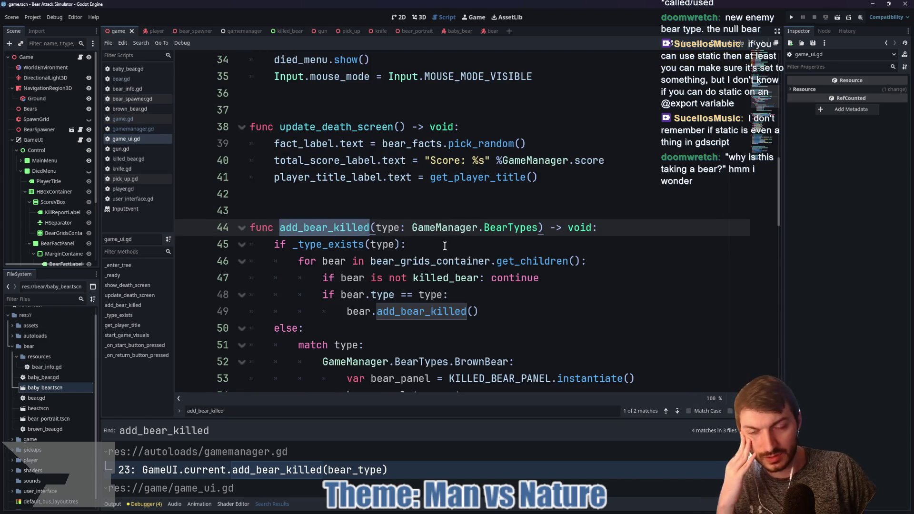
- Back in game_ui.gd, inspect the _type_exists call and the add_bear_killed match code
click(392, 229)
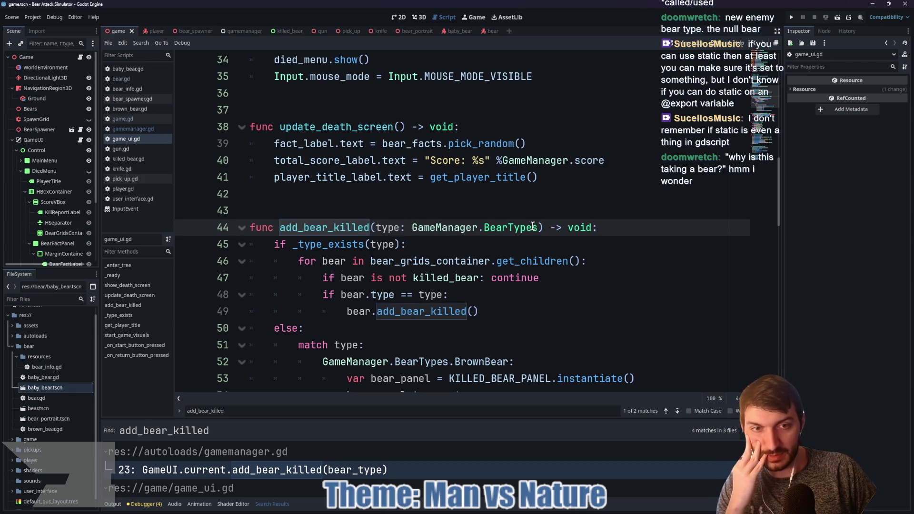
mouse_move(532, 226)
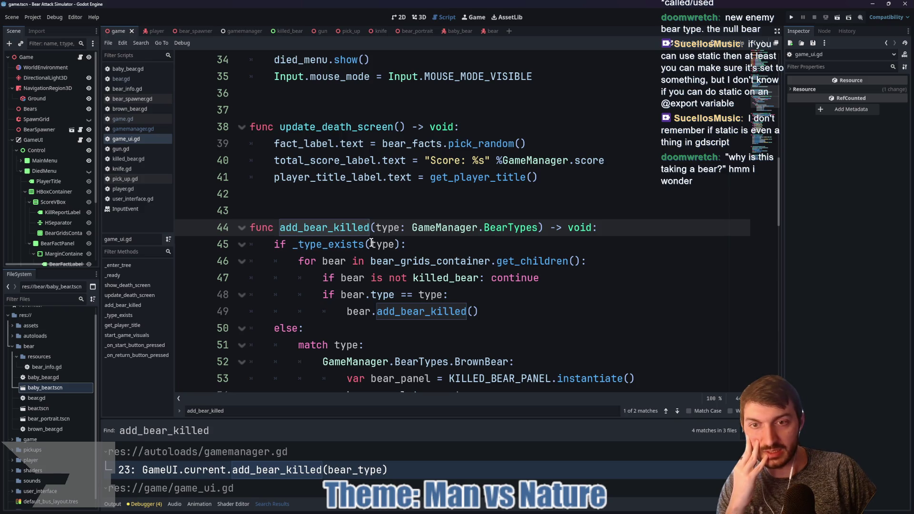
double_click(337, 245)
mouse_move(338, 245)
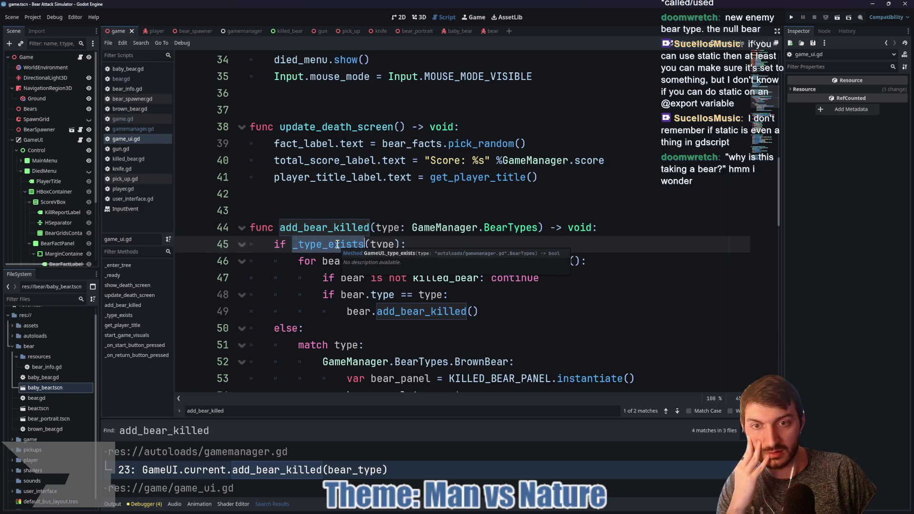
scroll(566, 280, down, 5)
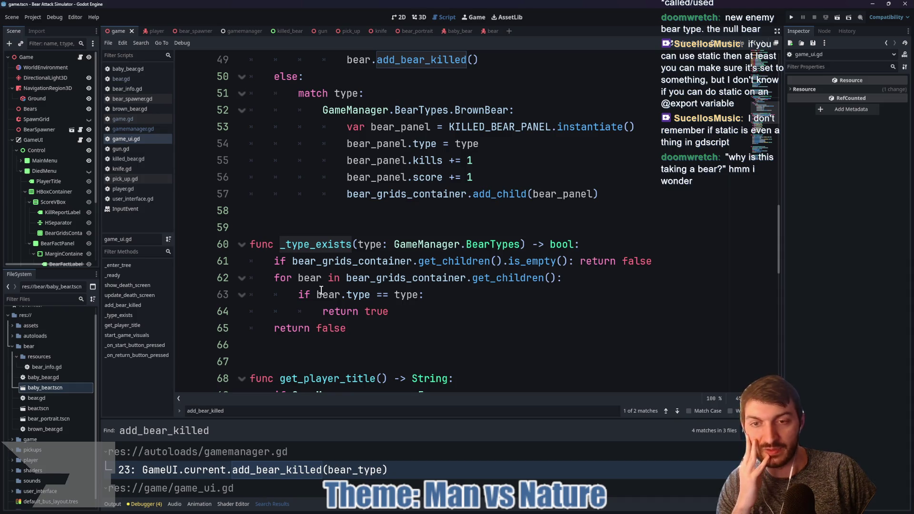
mouse_move(323, 287)
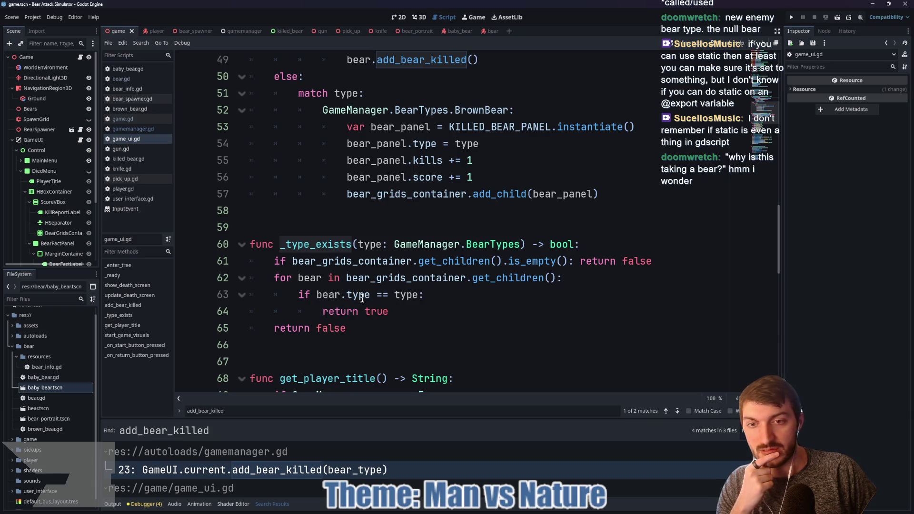
mouse_move(408, 293)
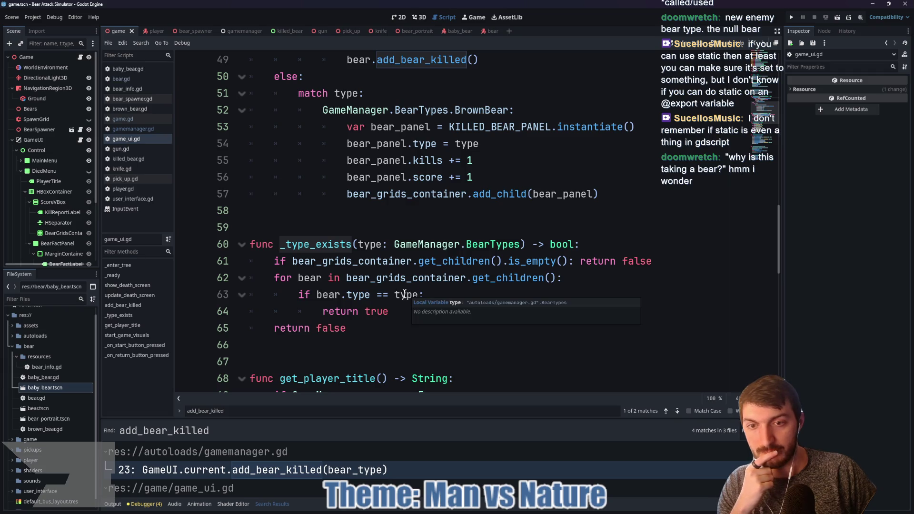
scroll(385, 303, up, 4)
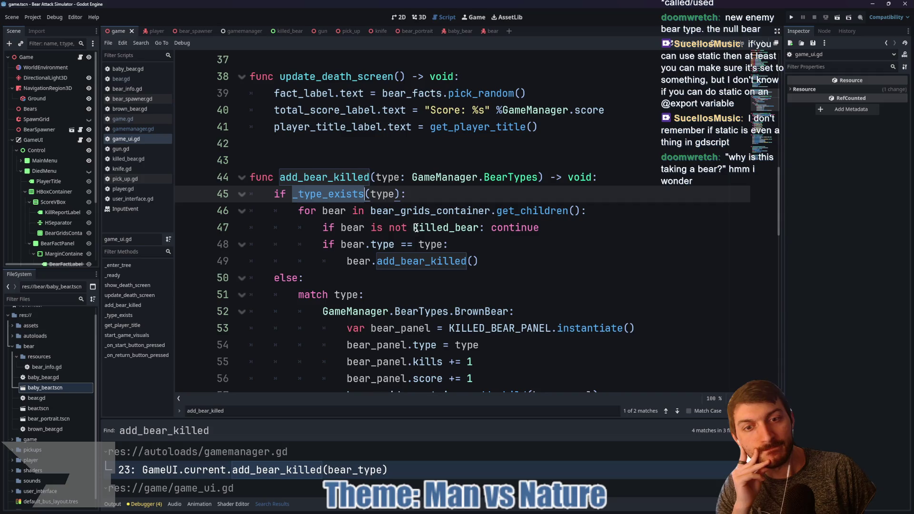
scroll(499, 229, down, 2)
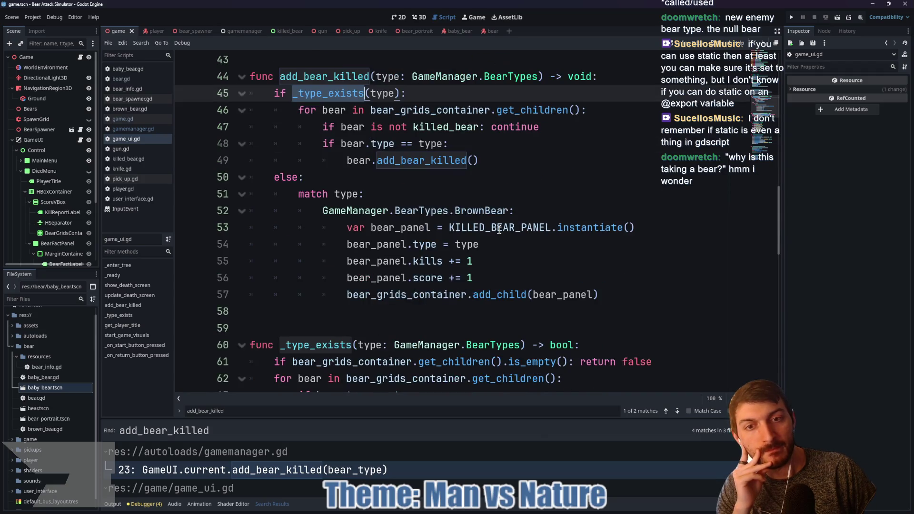
scroll(495, 210, down, 1)
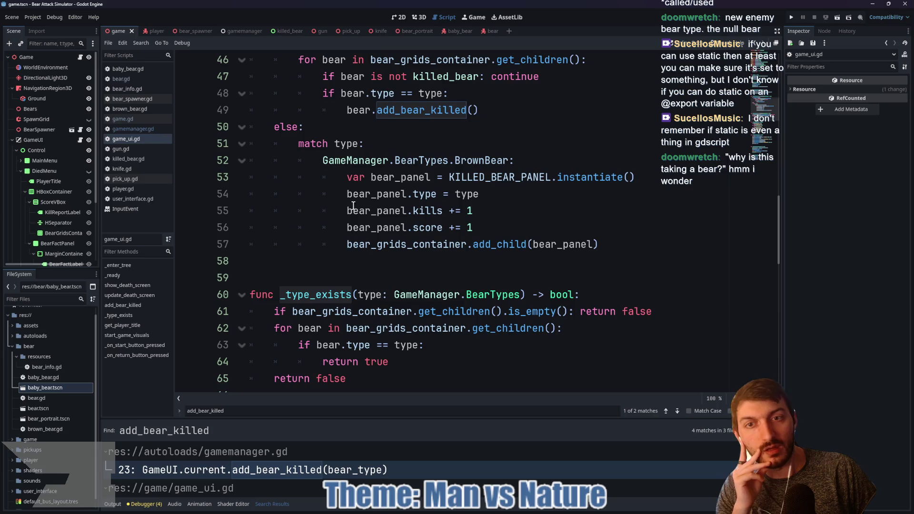
- Add a GameManager.BearTypes.BabyBear case on line 58 containing the five copied panel-creation lines
click(371, 258)
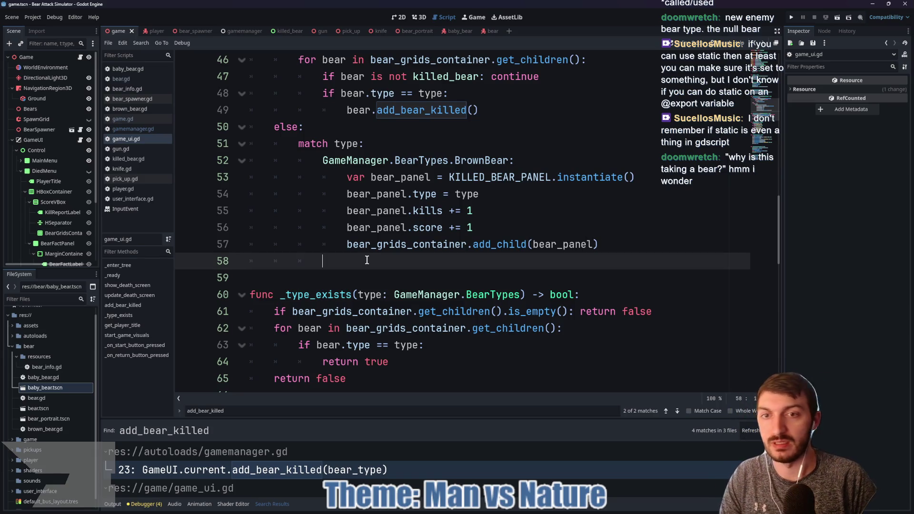
text(GameManag)
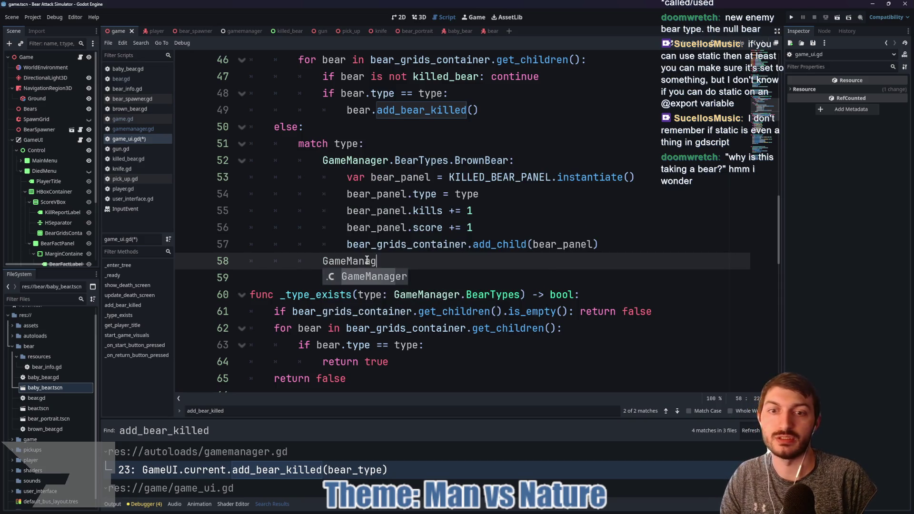
text(er.BearTypes)
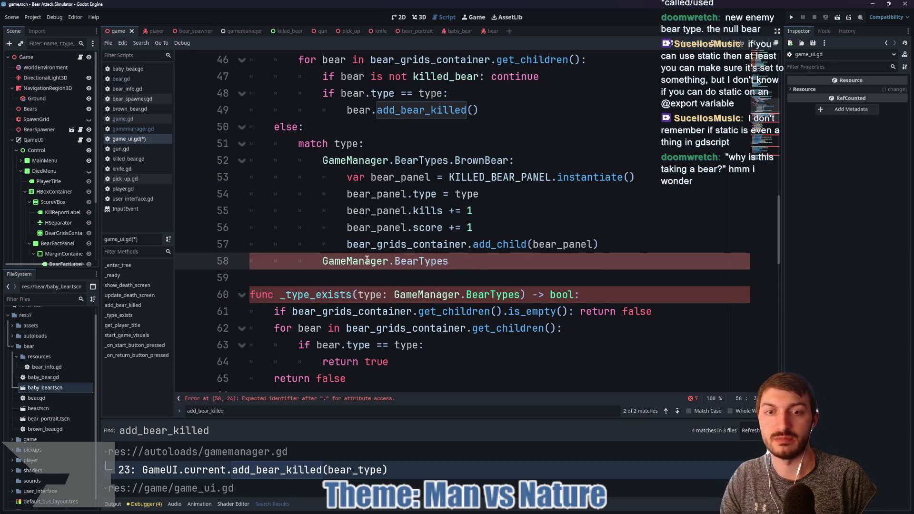
text(.B)
key(Down)
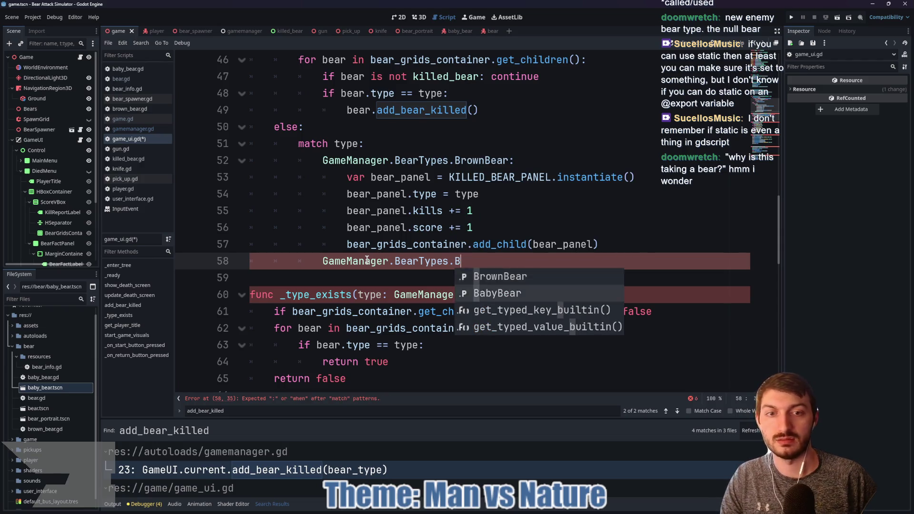
key(Return)
mouse_move(601, 246)
mouse_down()
mouse_move(381, 177)
mouse_move(248, 160)
mouse_move(229, 177)
mouse_up()
key(ctrl+c)
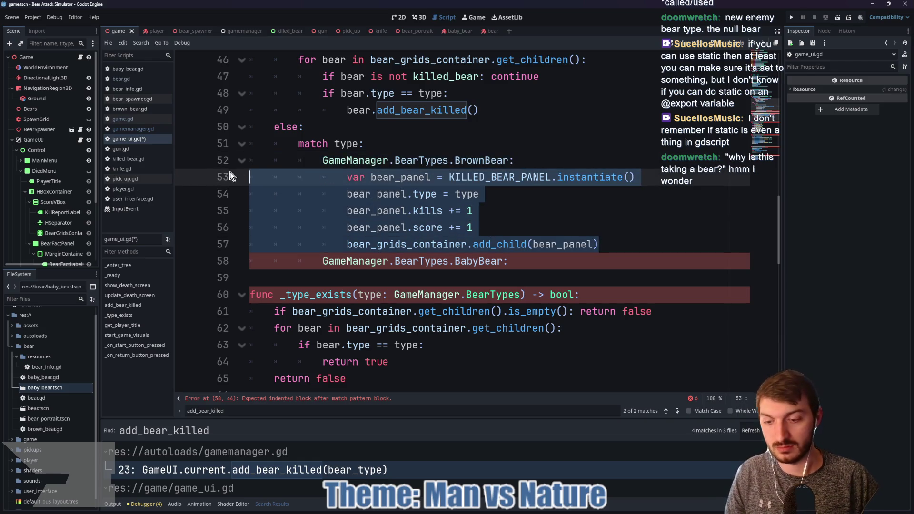
click(519, 263)
key(Return)
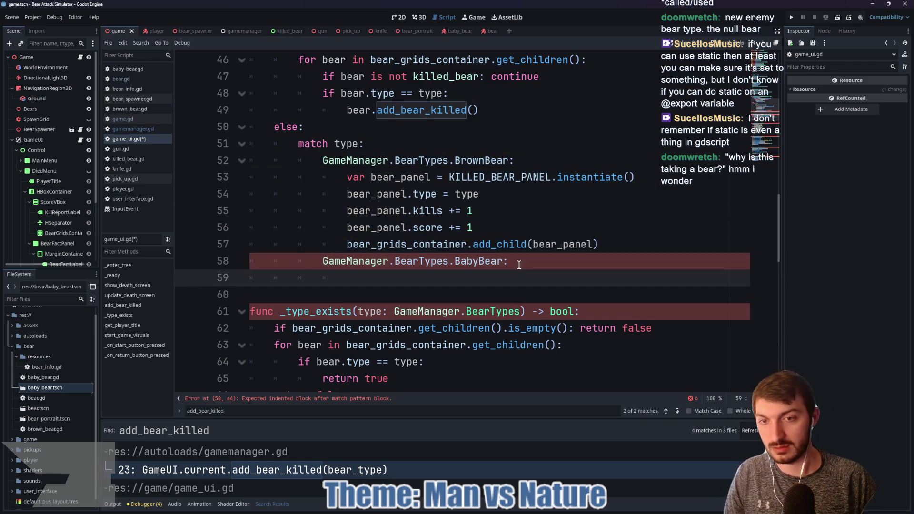
key(ctrl+v)
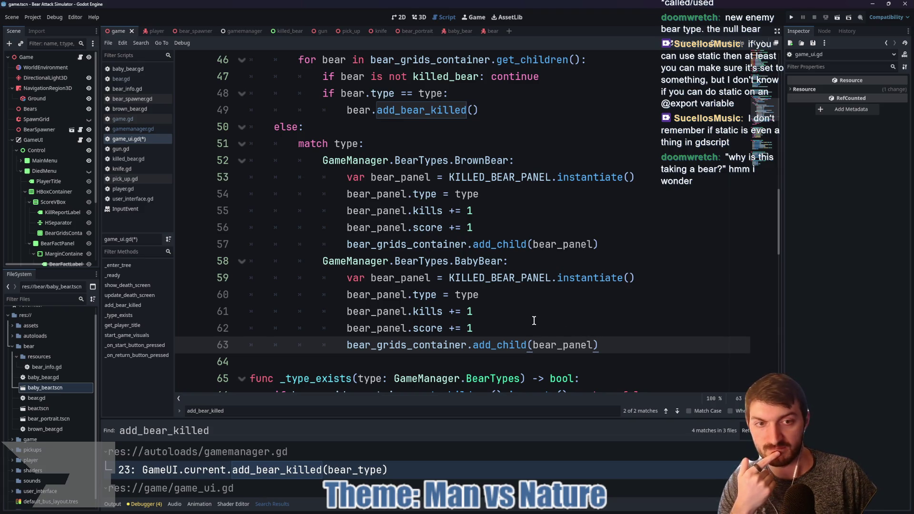
- Insert a blank line between the two branches, save game_ui.gd and run the game
click(638, 244)
key(Return)
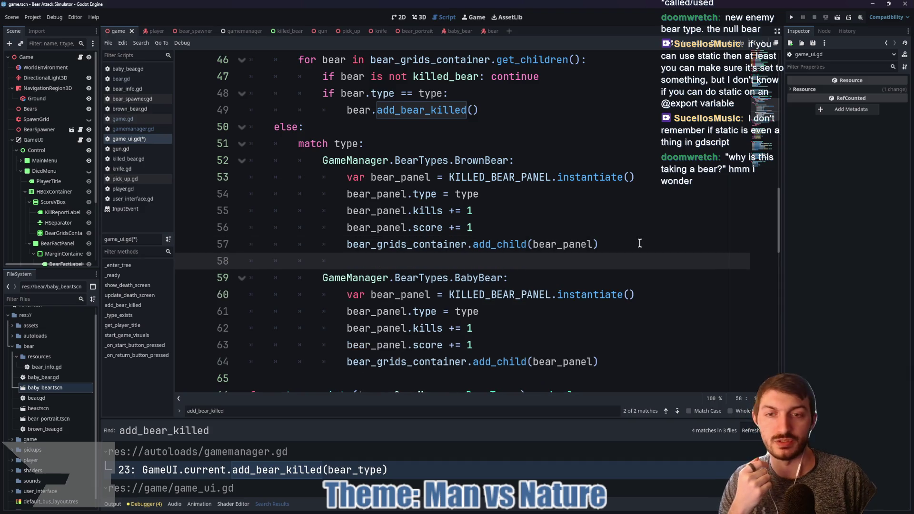
scroll(567, 245, down, 1)
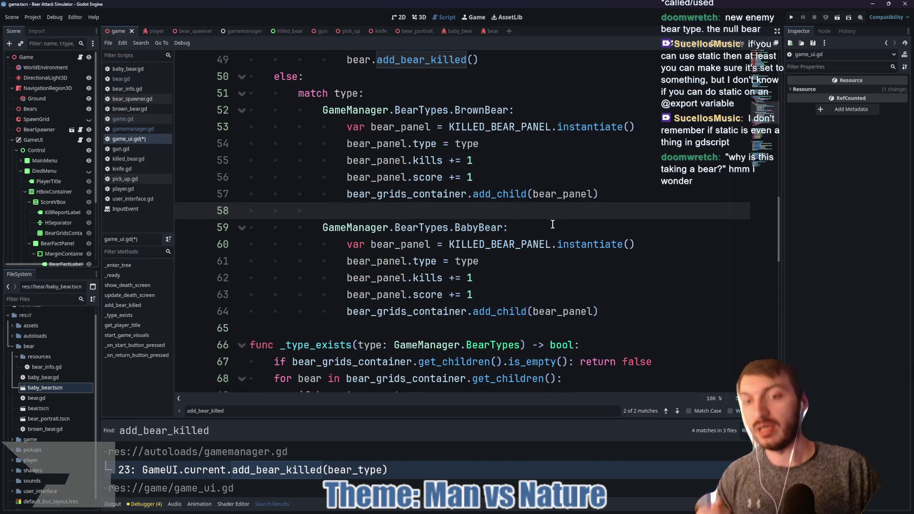
key(ctrl+s)
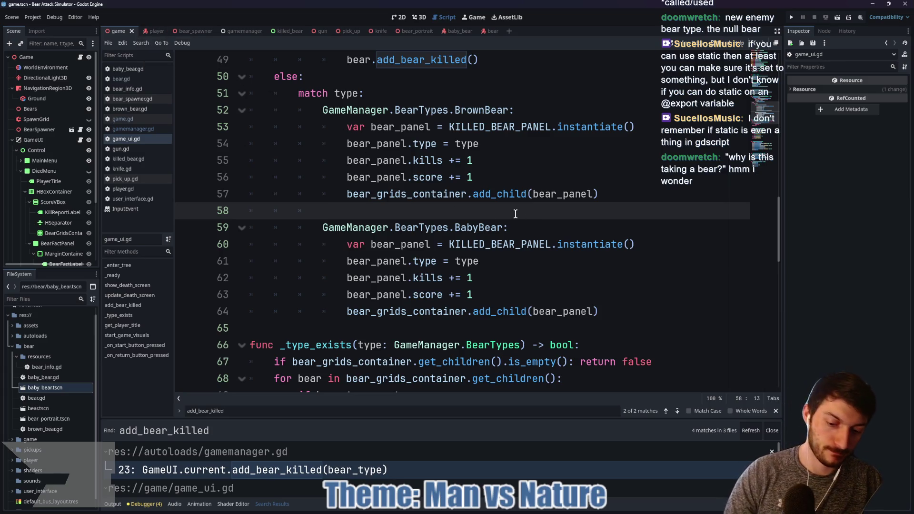
key(F5)
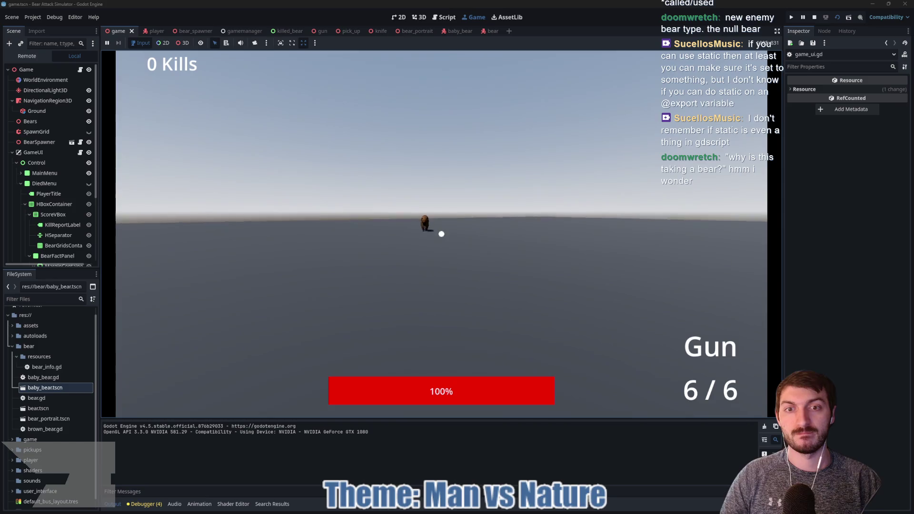
- Shoot down three bears, return from the kill report to the menu, and open the killed_bear scene
click(442, 234)
click(441, 234)
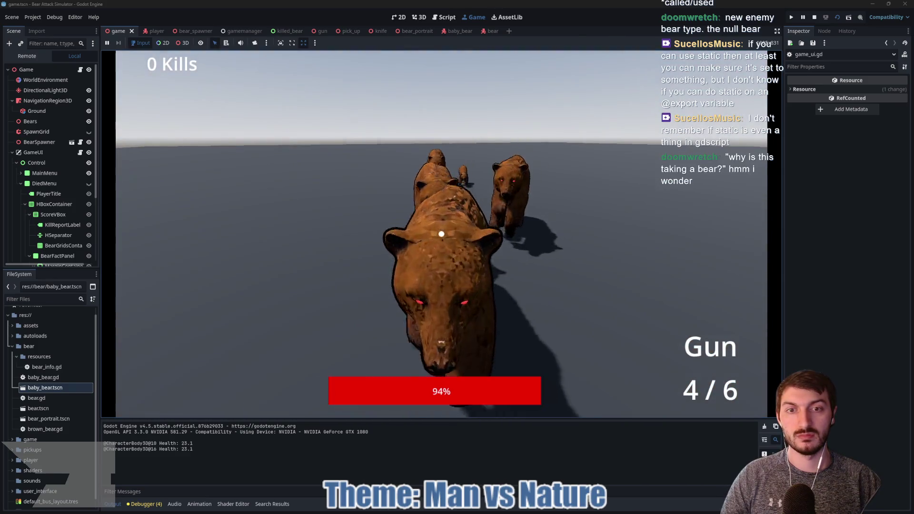
click(442, 234)
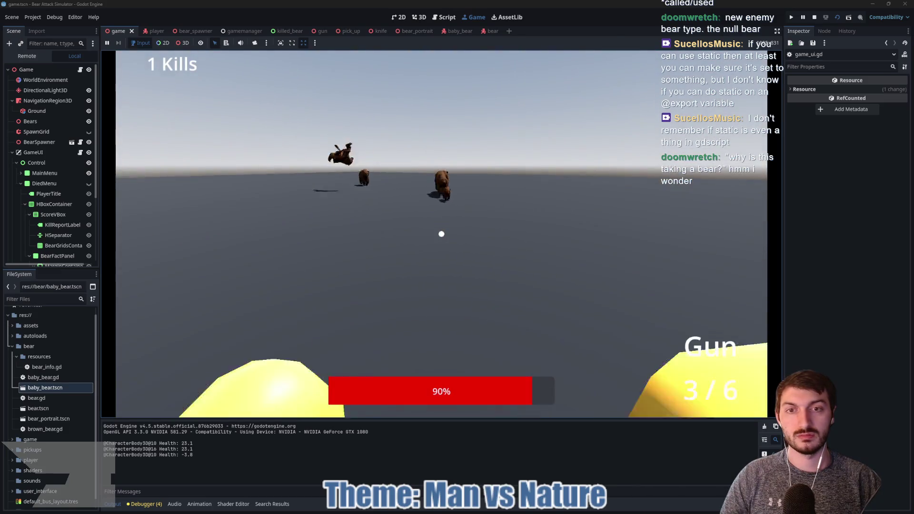
click(441, 234)
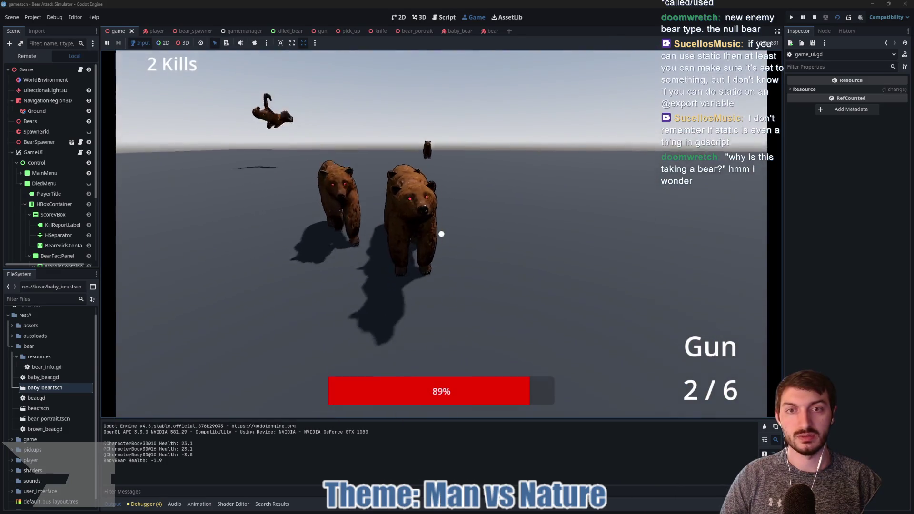
click(441, 233)
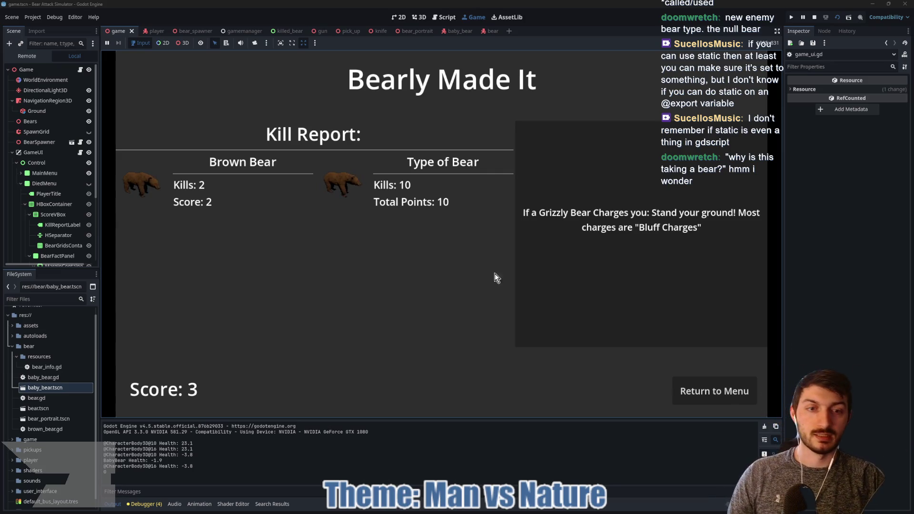
click(695, 382)
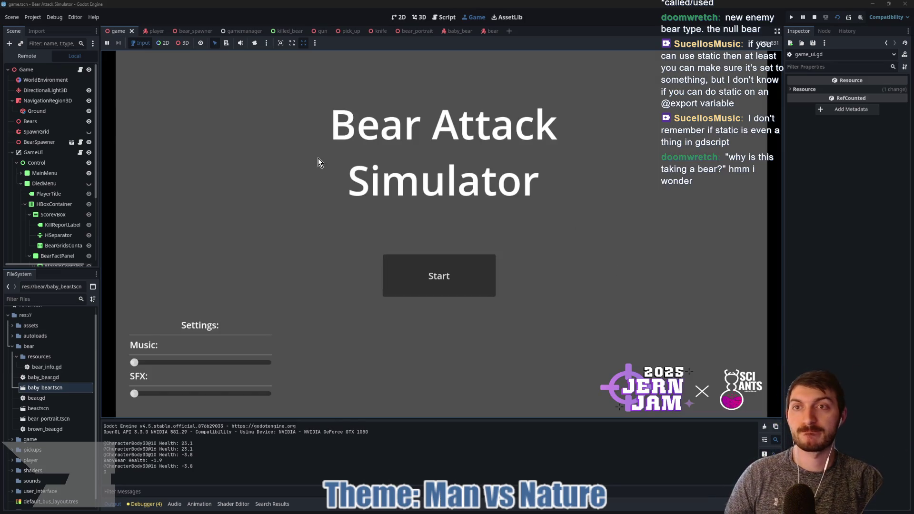
click(289, 32)
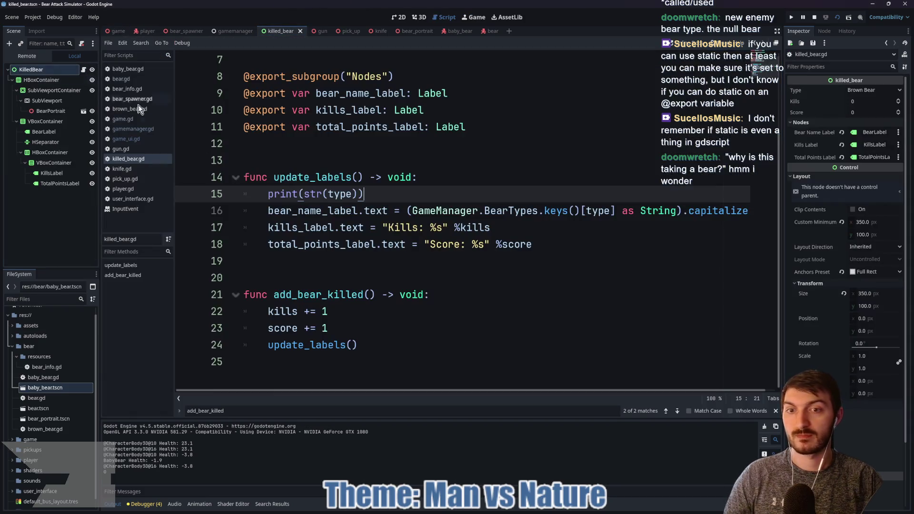
- Open killed_bear.gd, then switch to the player scene and save it
click(83, 70)
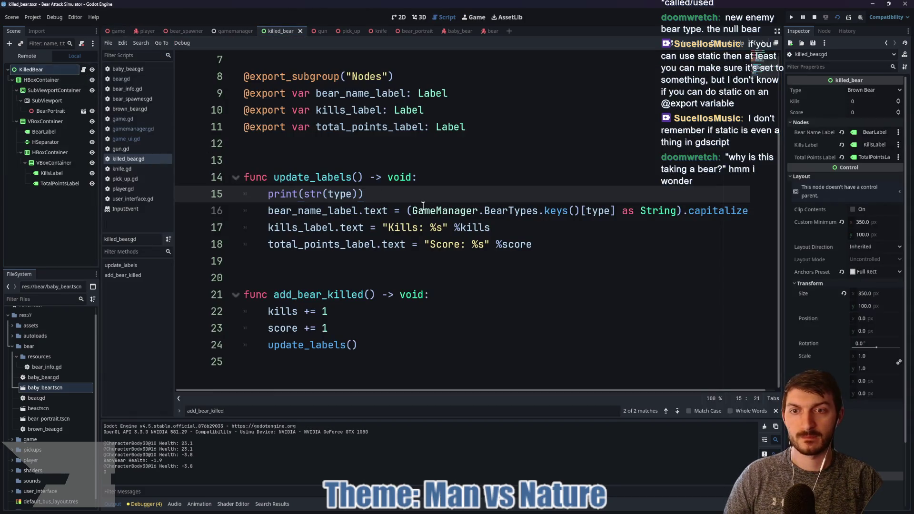
click(146, 31)
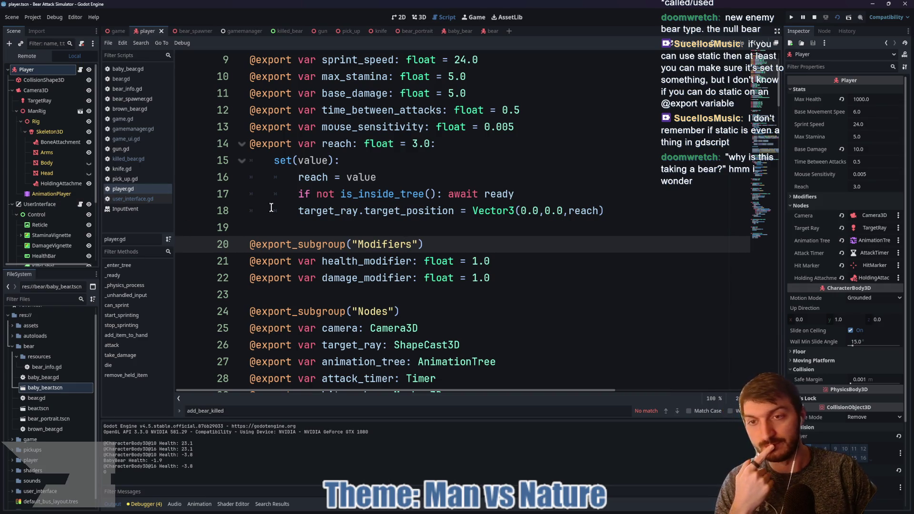
click(279, 296)
key(ctrl+s)
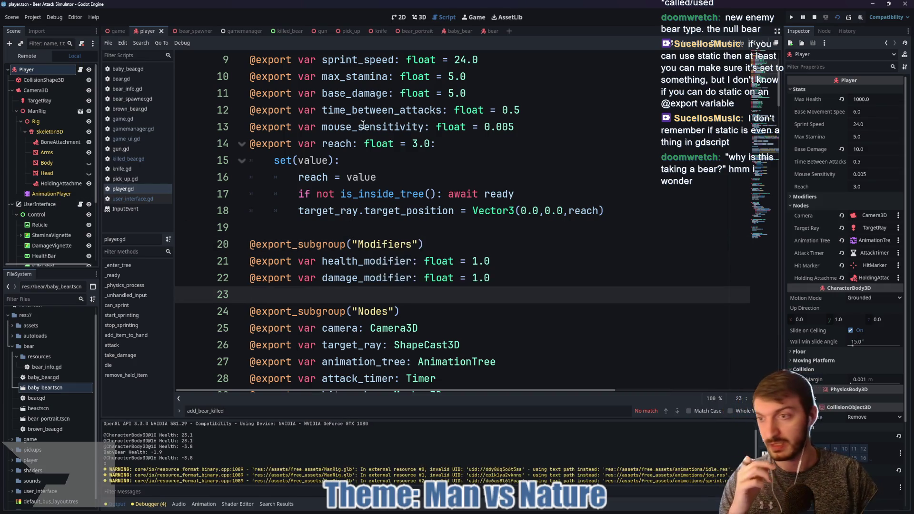
- Review the UserInterface script, then reopen game_ui.gd in the game scene
click(41, 204)
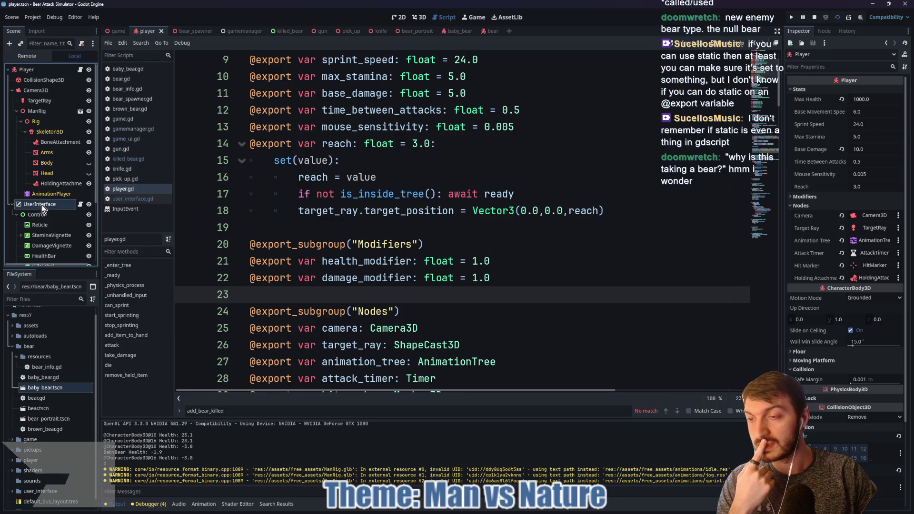
click(79, 205)
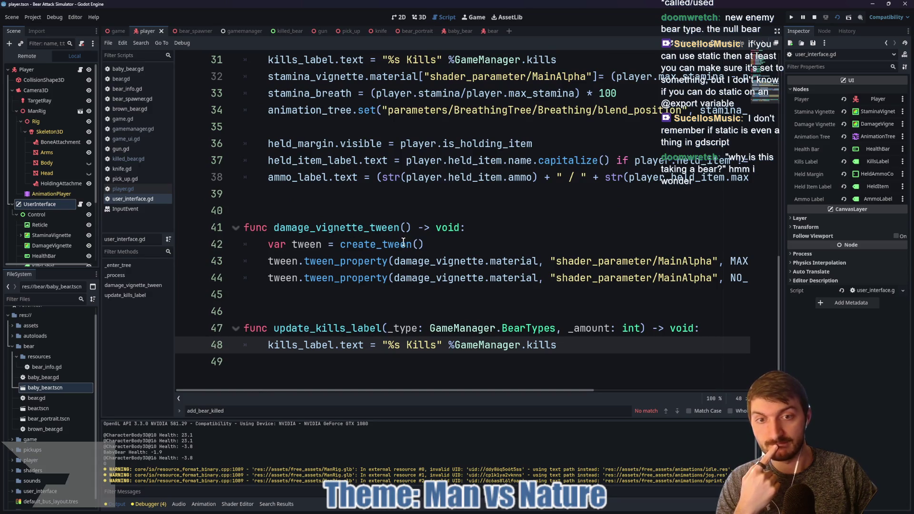
scroll(371, 238, up, 5)
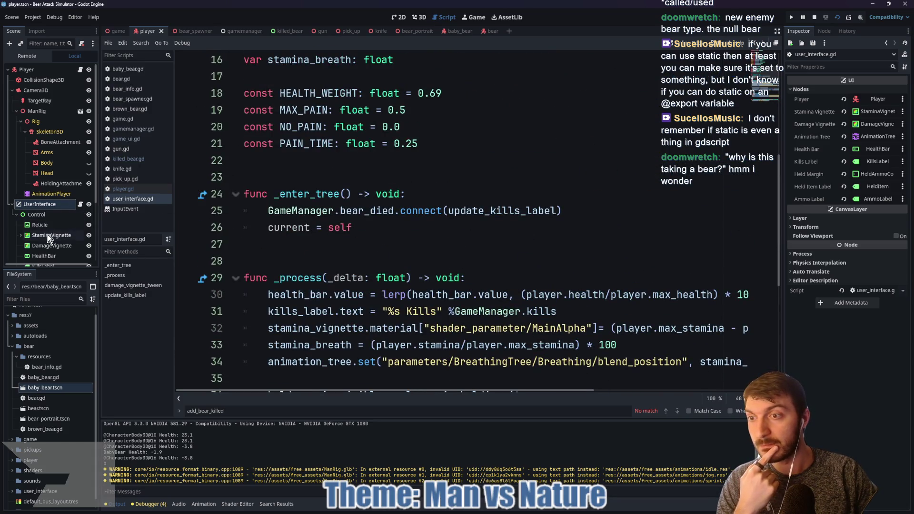
scroll(47, 226, down, 4)
scroll(46, 224, up, 4)
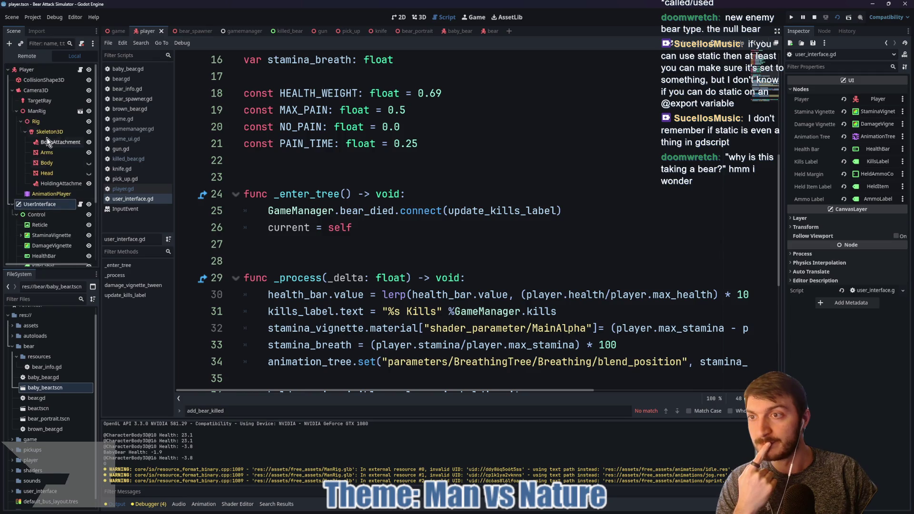
click(47, 204)
click(117, 31)
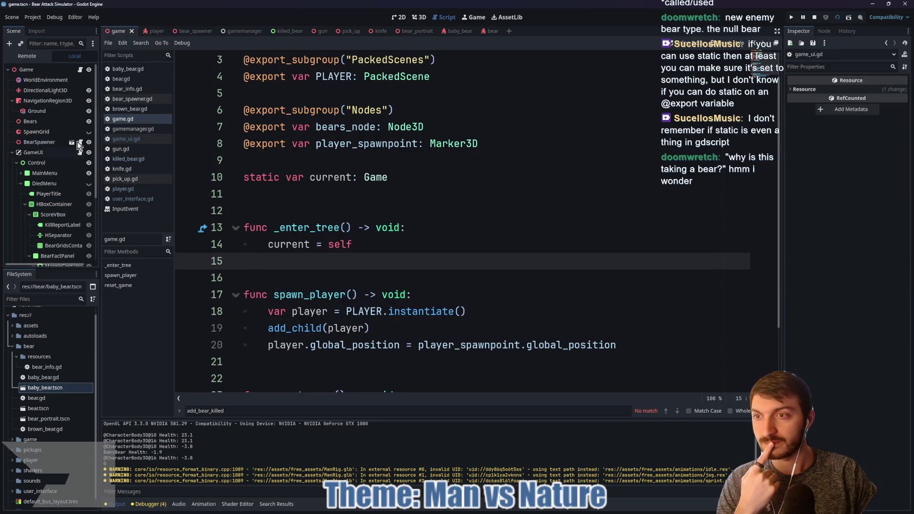
click(80, 152)
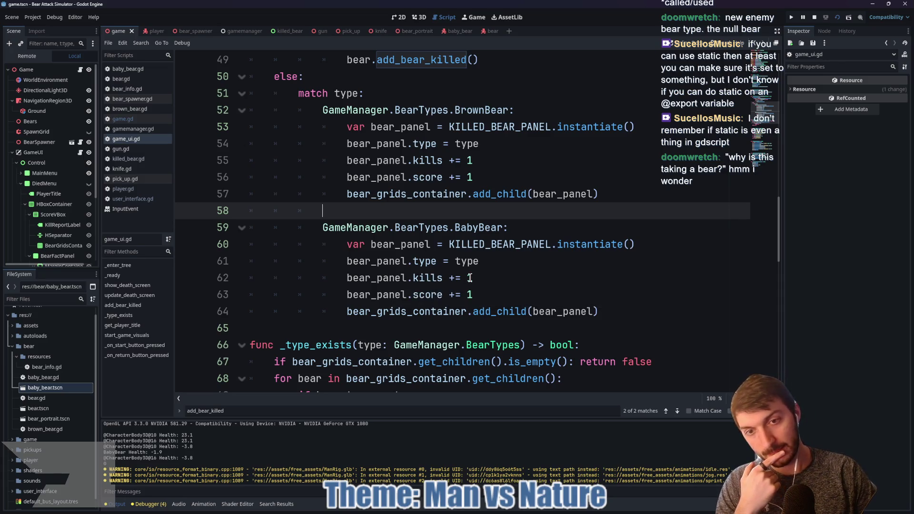
- Check the killed_bear and bear_spawner scenes, then reopen game_ui.gd from the game scene
scroll(495, 277, up, 4)
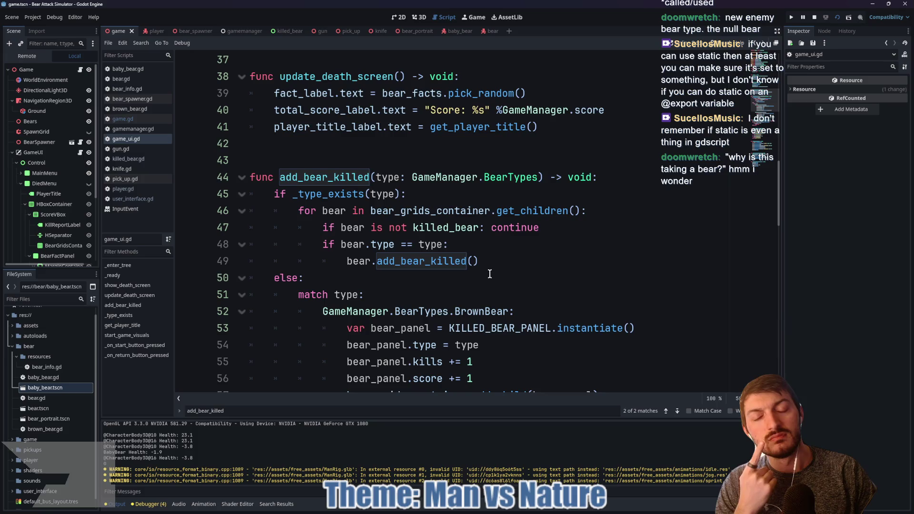
scroll(489, 274, down, 5)
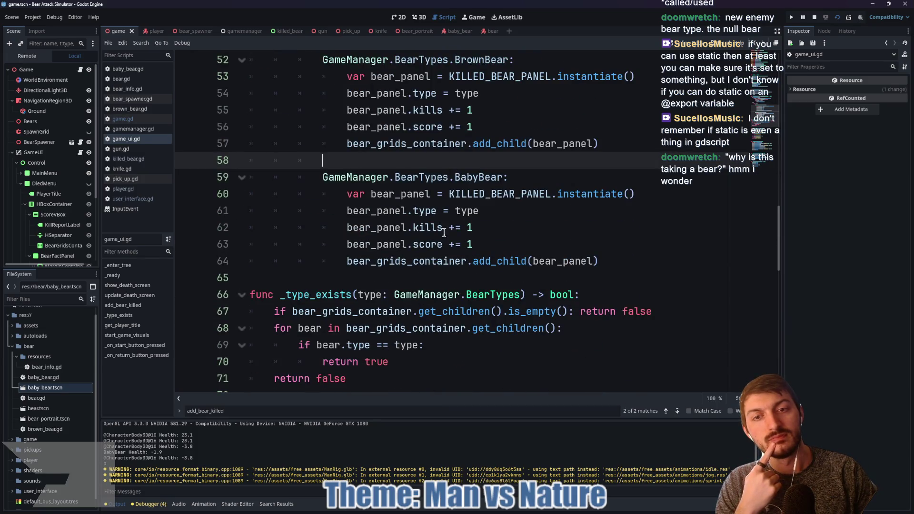
scroll(448, 233, up, 2)
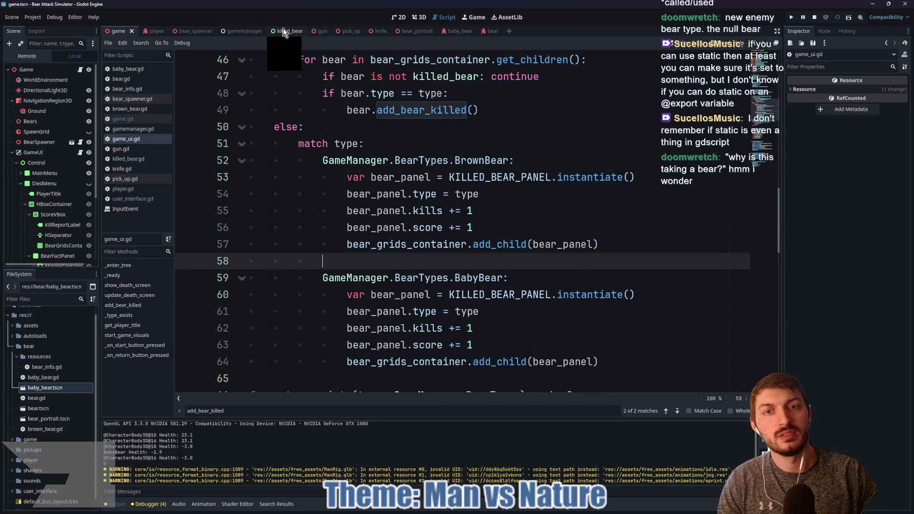
click(284, 31)
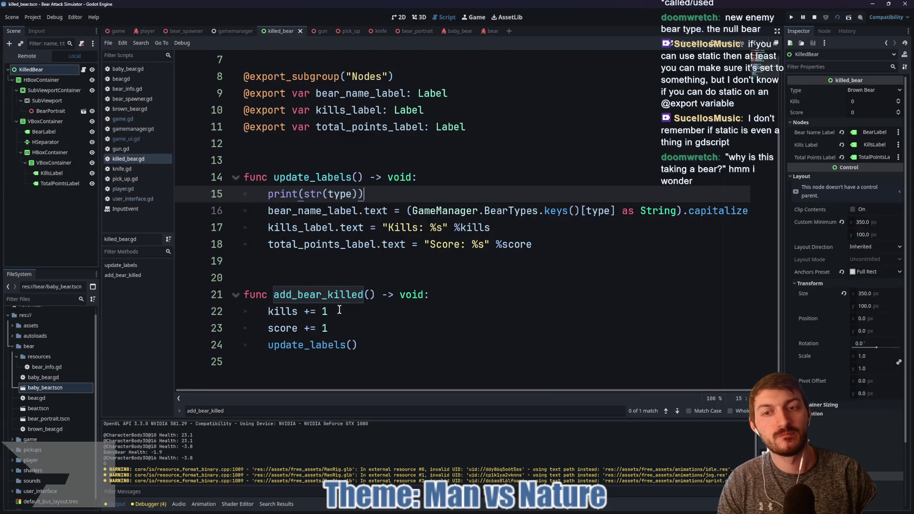
click(196, 31)
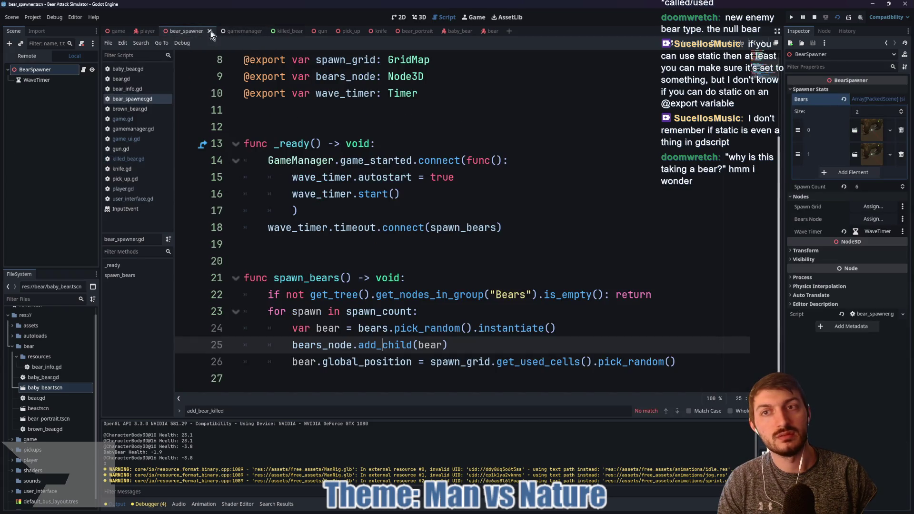
click(117, 31)
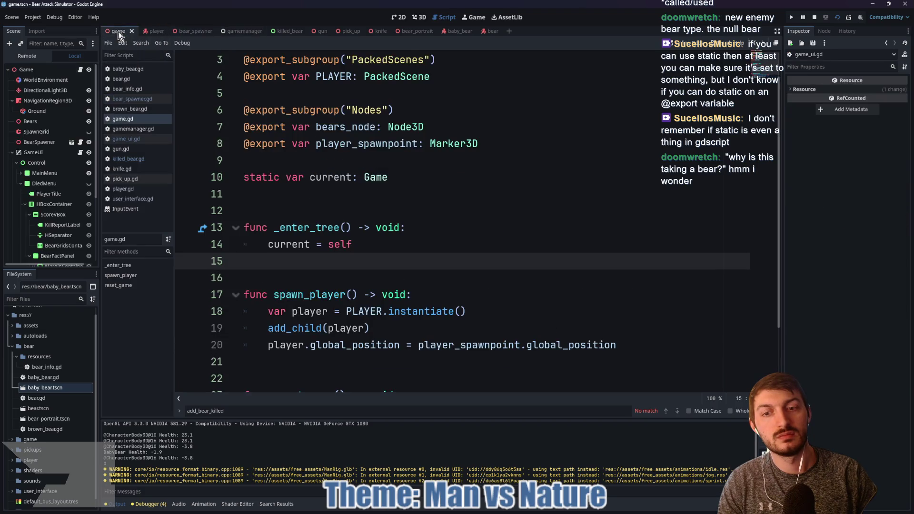
click(80, 152)
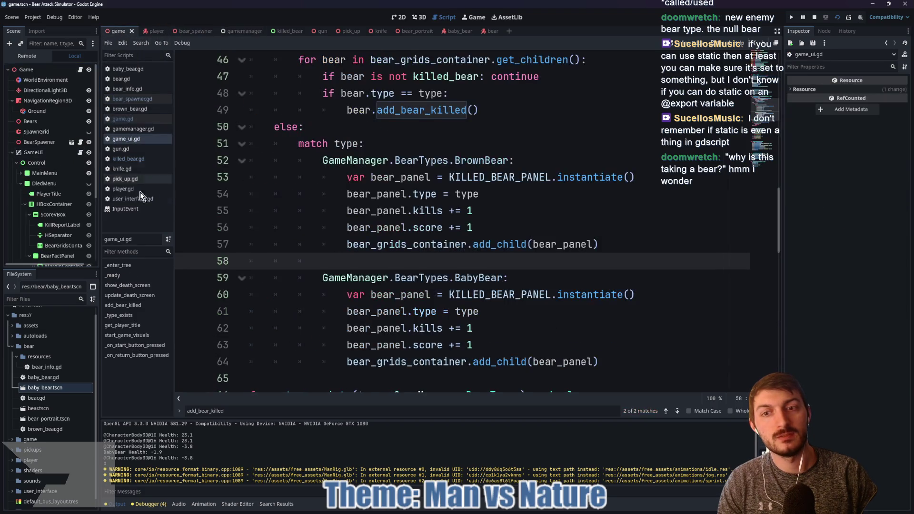
- Select the kills and score increment lines in the BabyBear block
scroll(479, 262, down, 1)
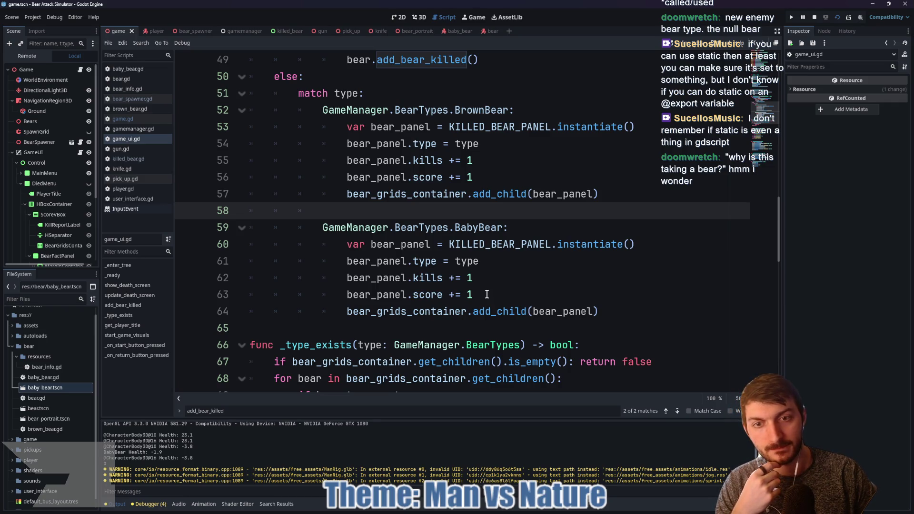
click(627, 314)
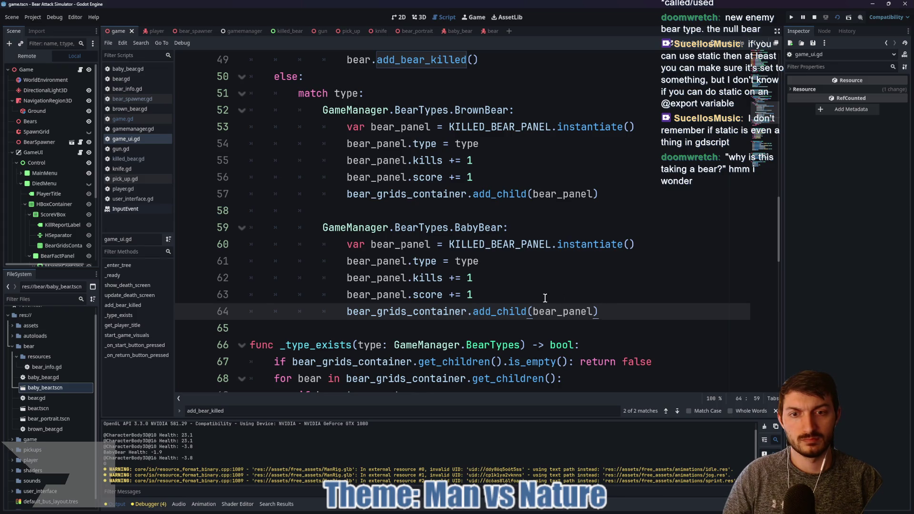
drag(562, 299, 233, 281)
- Replace the BabyBear kills and score increments with bear_panel.add_bear_killed()
key(BackSpace)
key(BackSpace)
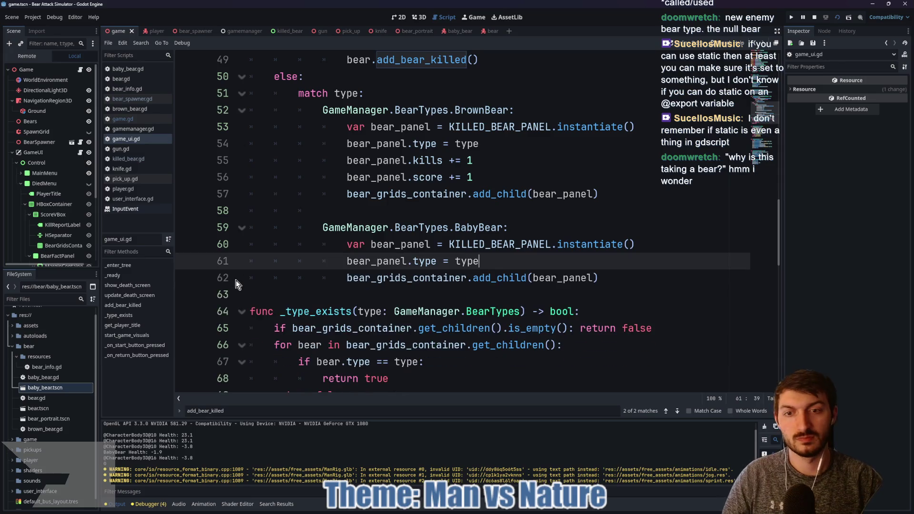
click(602, 279)
key(Return)
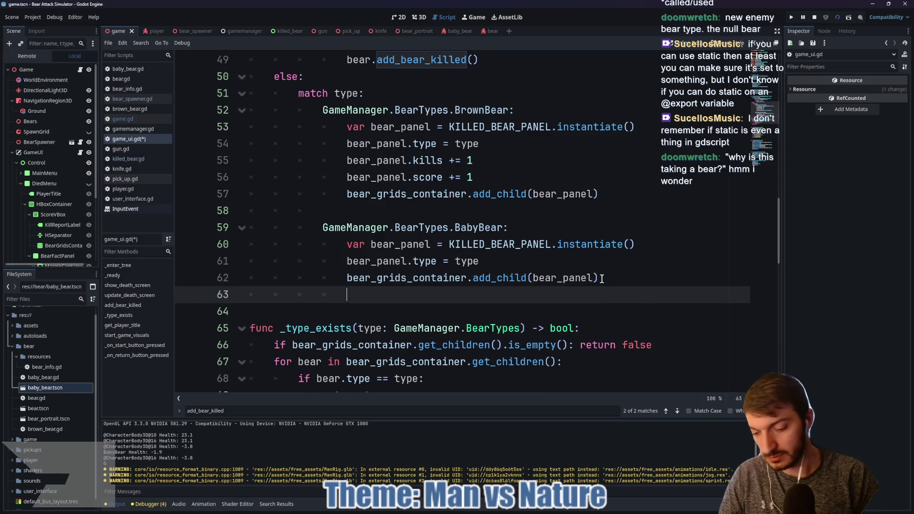
text(bear_panel.add_)
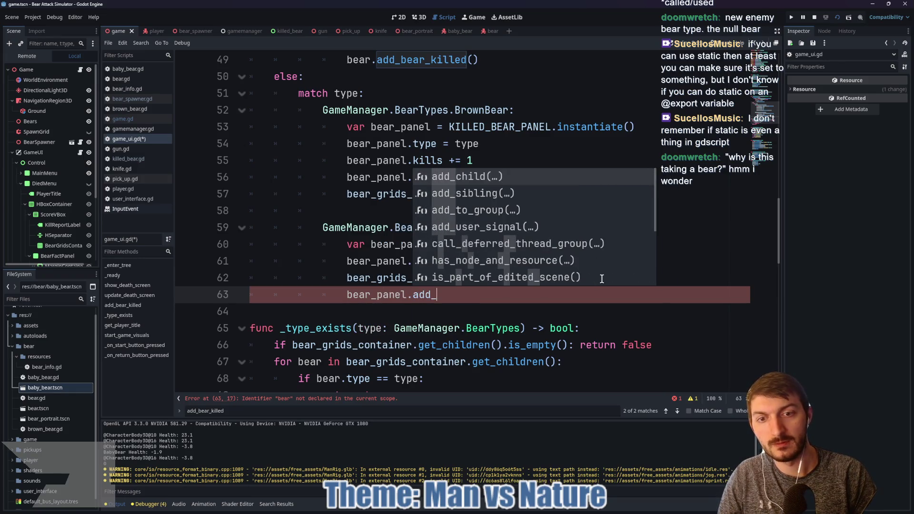
text(bear_killed)
key(Return)
mouse_move(512, 296)
mouse_down()
mouse_move(329, 300)
mouse_move(341, 301)
mouse_up()
key(ctrl+c)
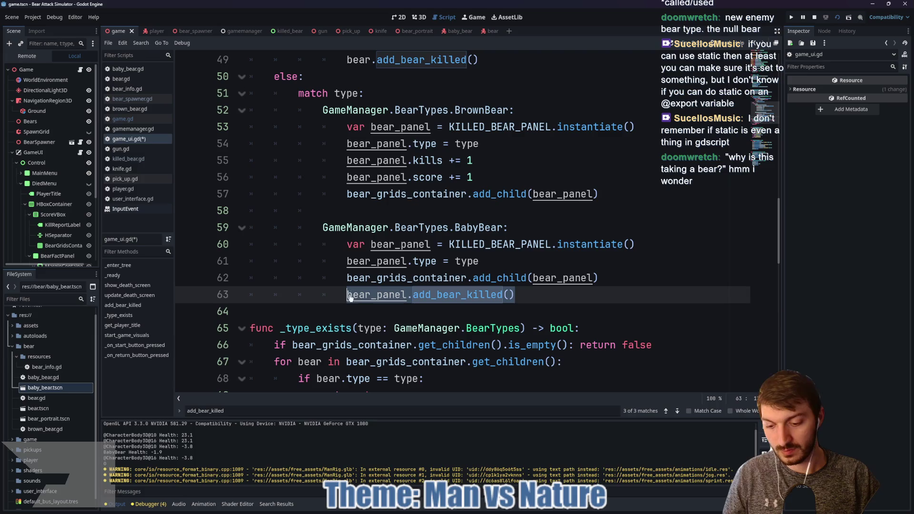
- Use bear_panel.add_bear_killed() in the BrownBear case instead of its kills and score lines, and save
click(623, 195)
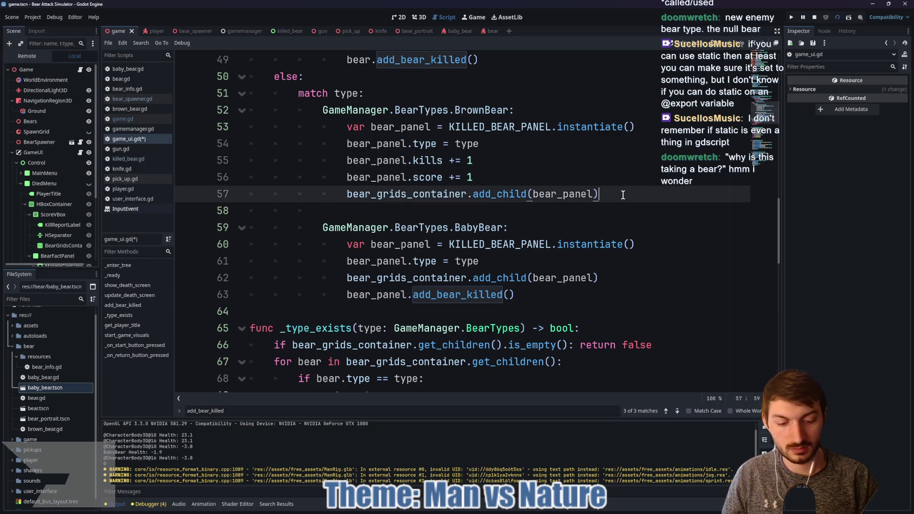
key(Return)
key(ctrl+v)
drag(474, 177, 274, 162)
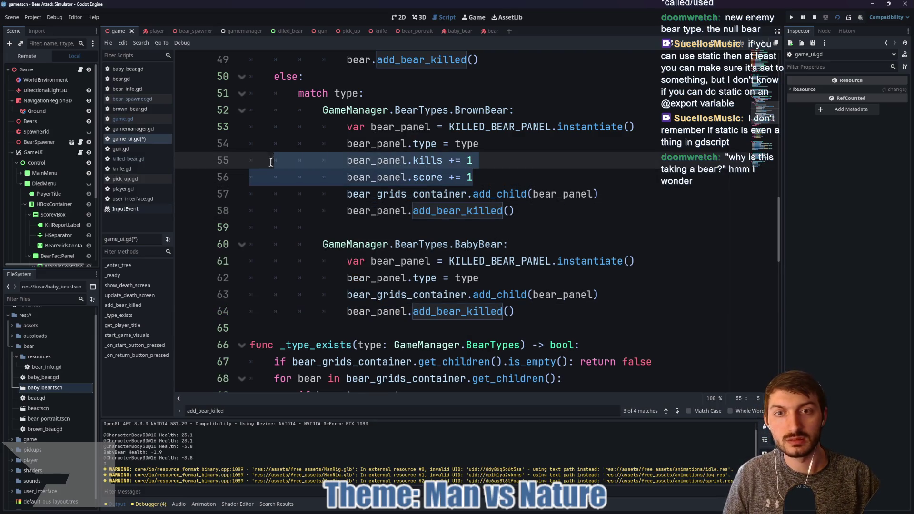
key(BackSpace)
key(BackSpace)
key(ctrl+s)
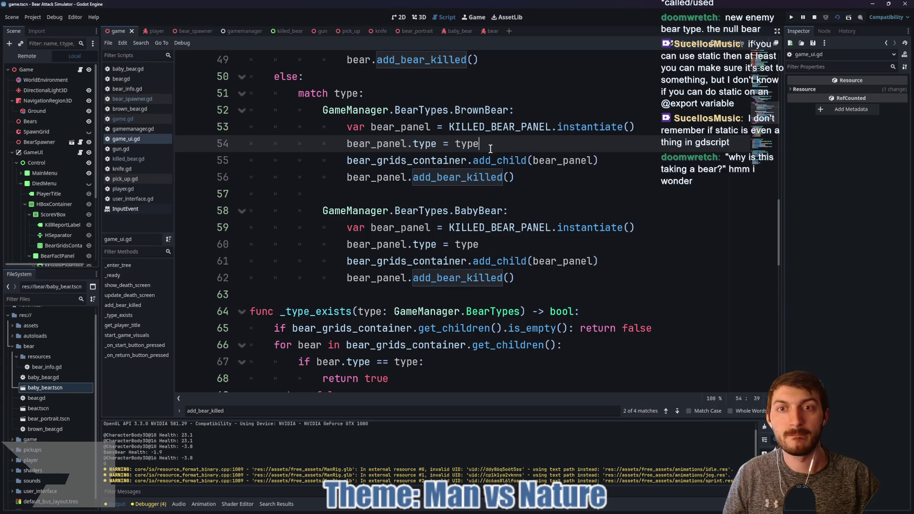
- Set the panel types to GameManager.BearTypes.BrownBear and GameManager.BearTypes.BabyBear
key(BackSpace)
key(BackSpace)
key(ctrl+space)
text(GameManager.)
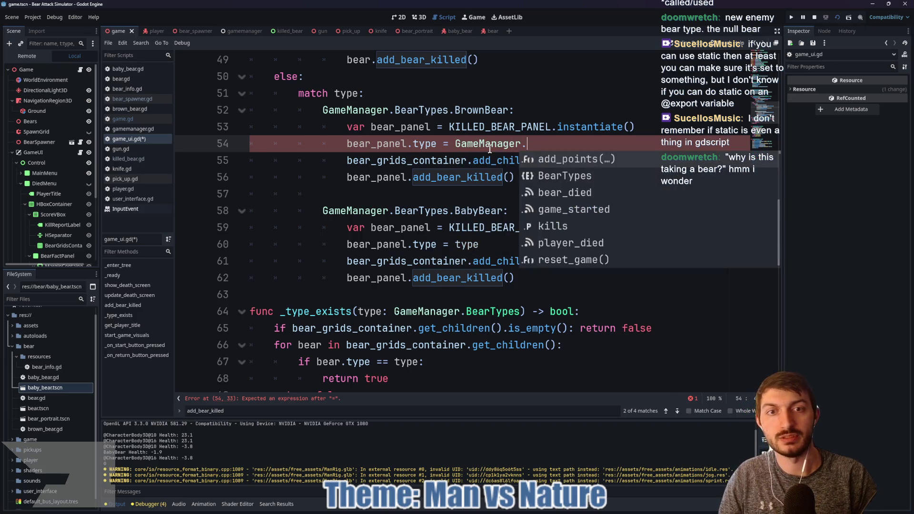
text(BearTypes.)
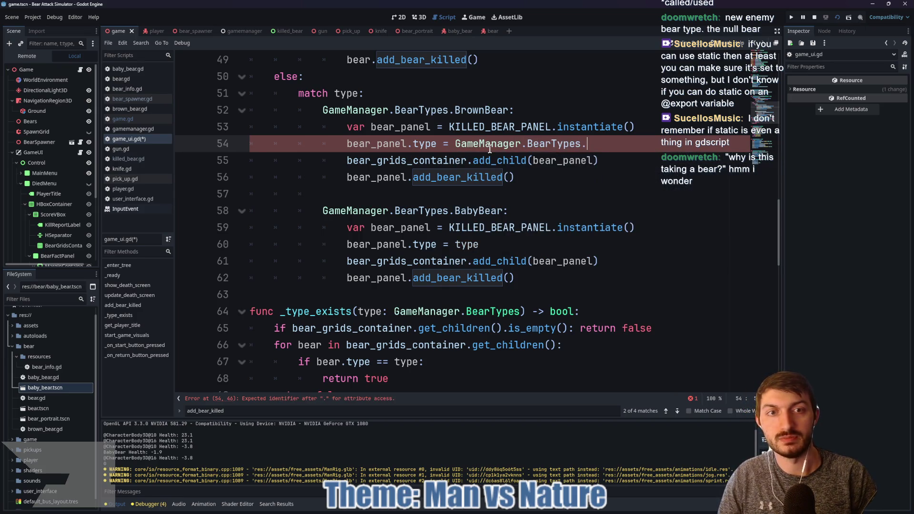
text(Br)
key(Return)
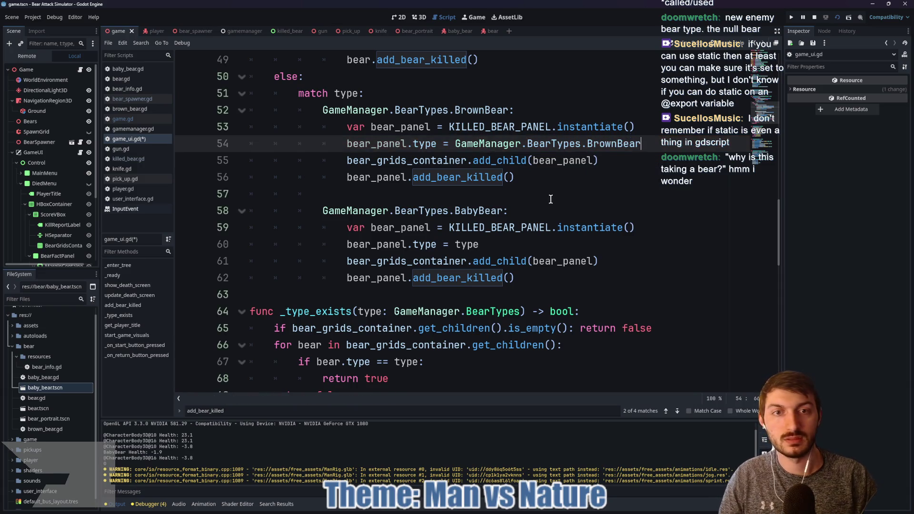
click(455, 244)
double_click(463, 244)
text(GameMan)
key(Return)
text(.Be)
key(Return)
text(.Bab)
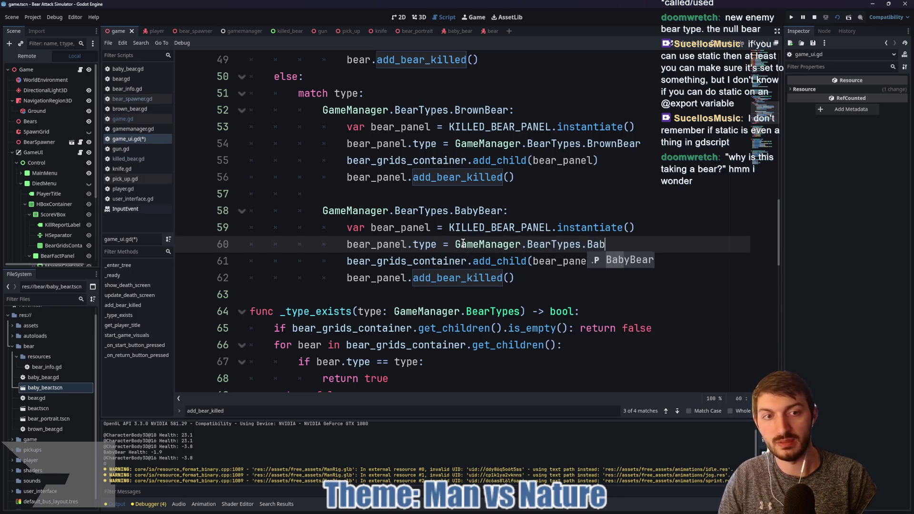
key(Return)
- Add a blank line after the BabyBear block, save game_ui.gd, and run the game with F5
click(577, 256)
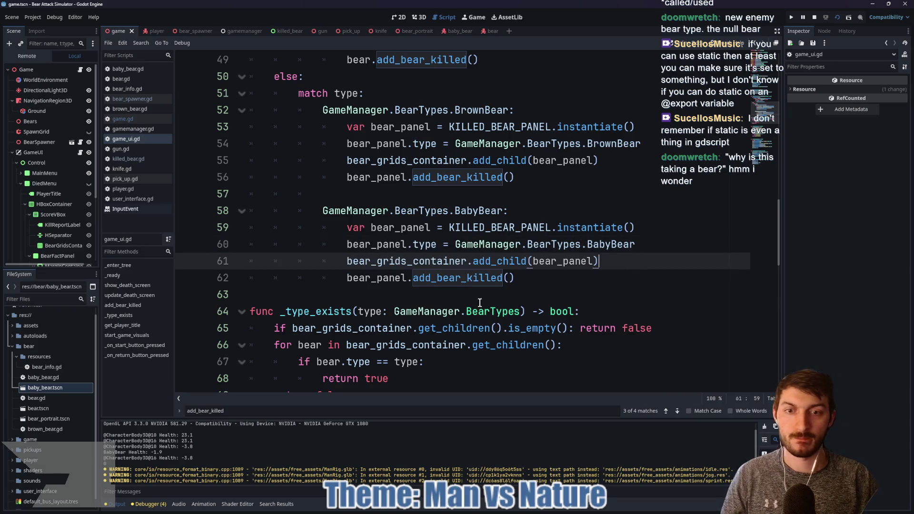
click(387, 300)
key(Return)
key(ctrl+s)
click(495, 293)
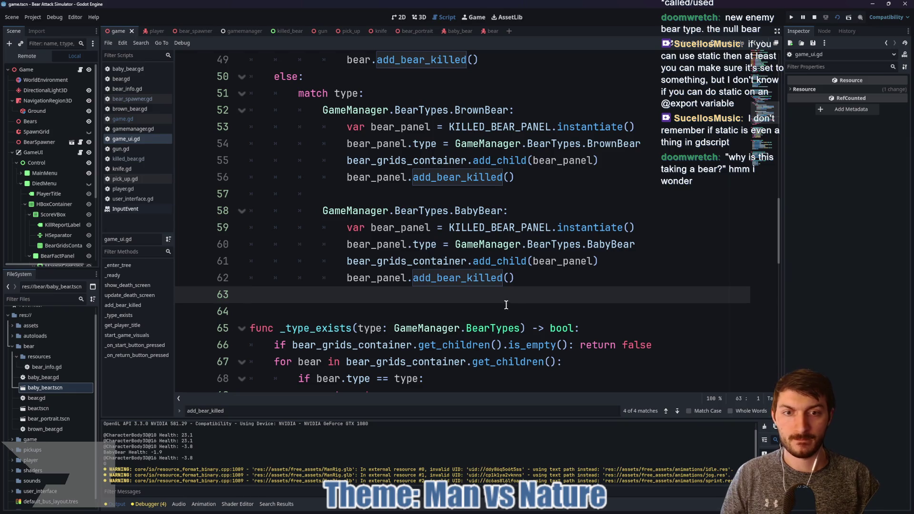
key(F5)
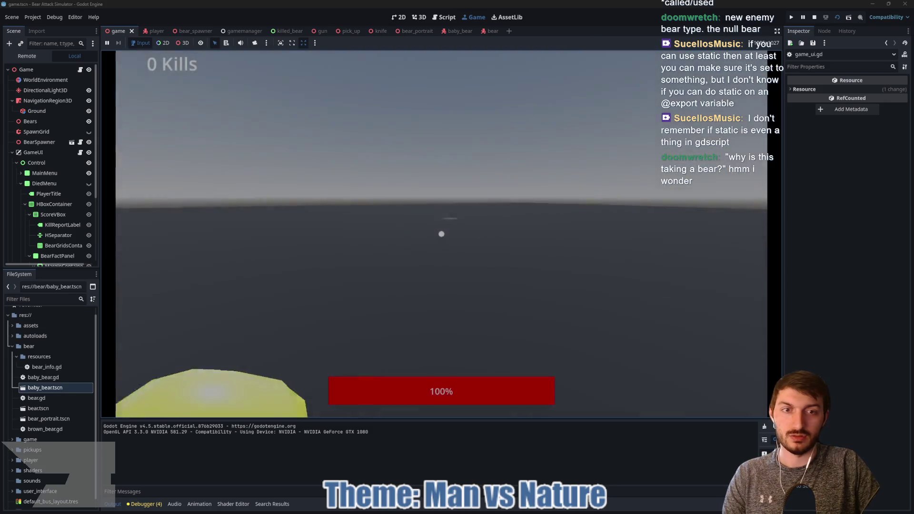
- Switch to the gun and shoot the approaching brown and baby bears
key(e)
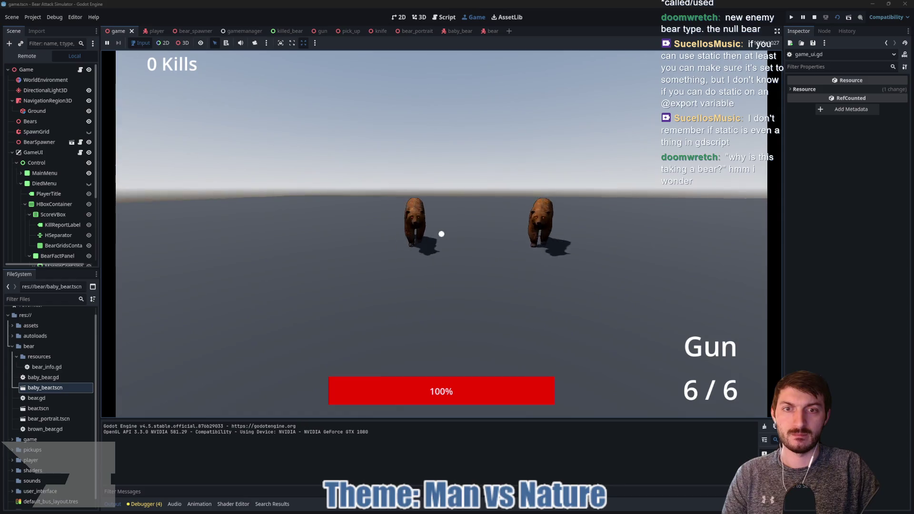
click(441, 234)
click(442, 234)
click(442, 234)
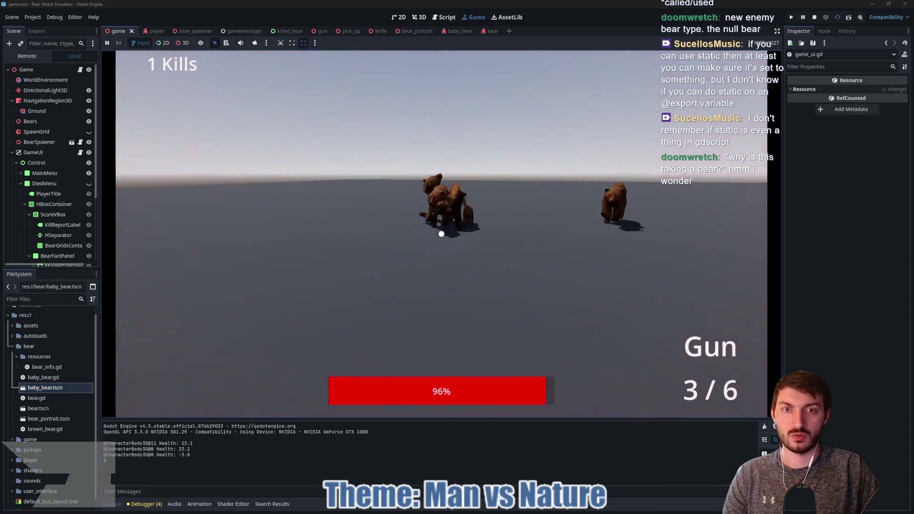
click(442, 234)
click(441, 234)
click(442, 234)
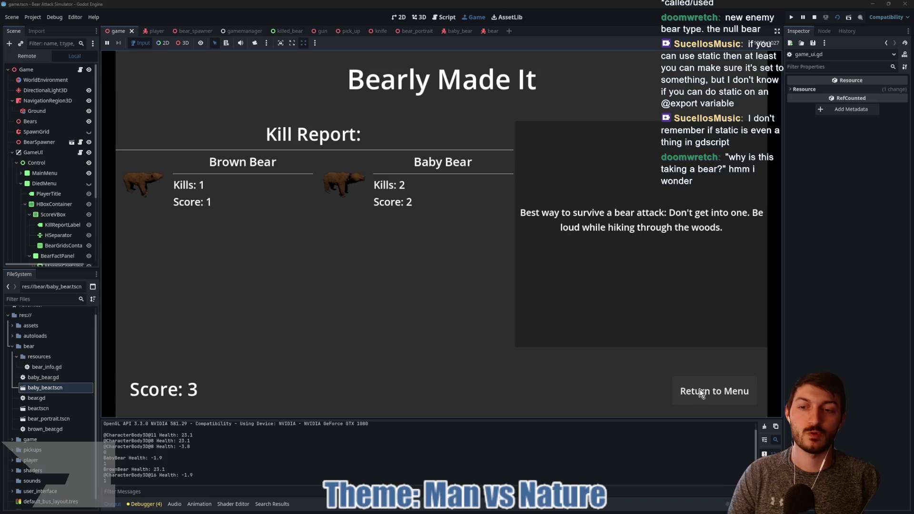
- Return to the menu from the kill report, stop the game, and go back to game_ui.gd
click(701, 393)
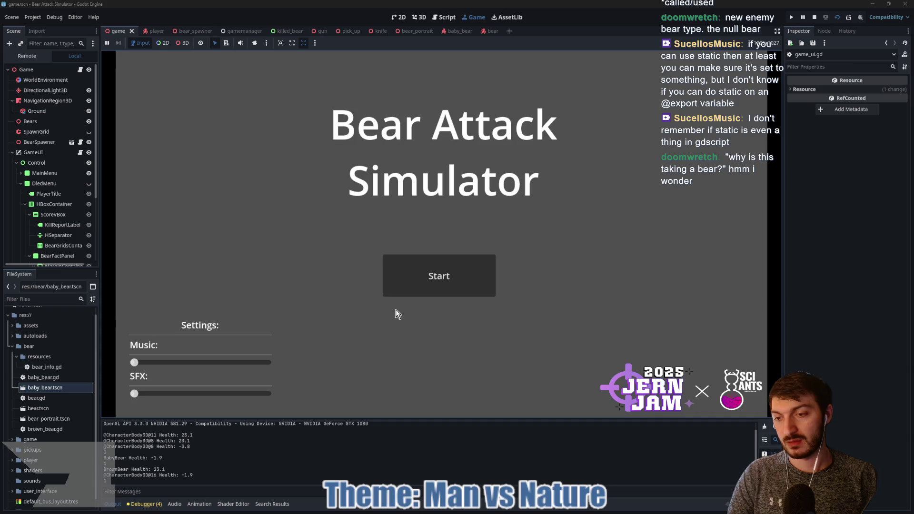
click(815, 19)
click(552, 278)
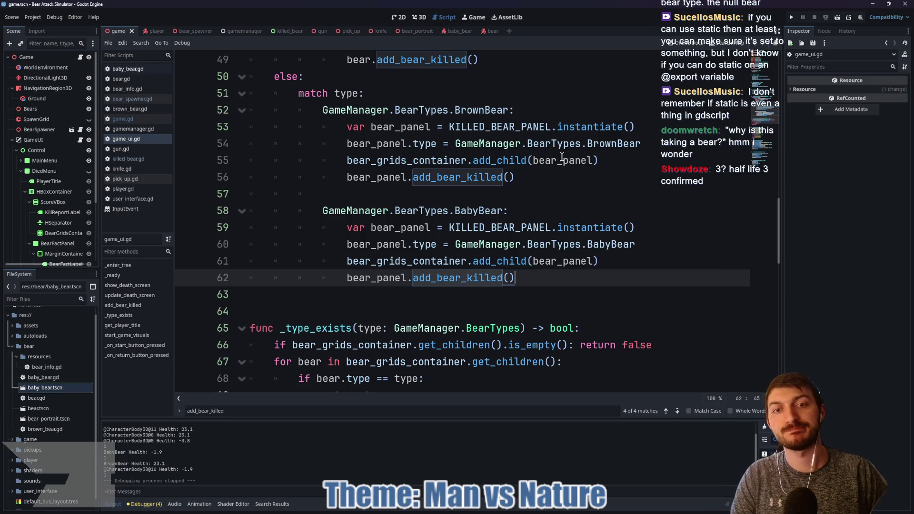
- Open killed_bear.gd and delete the debug print of type
mouse_move(563, 157)
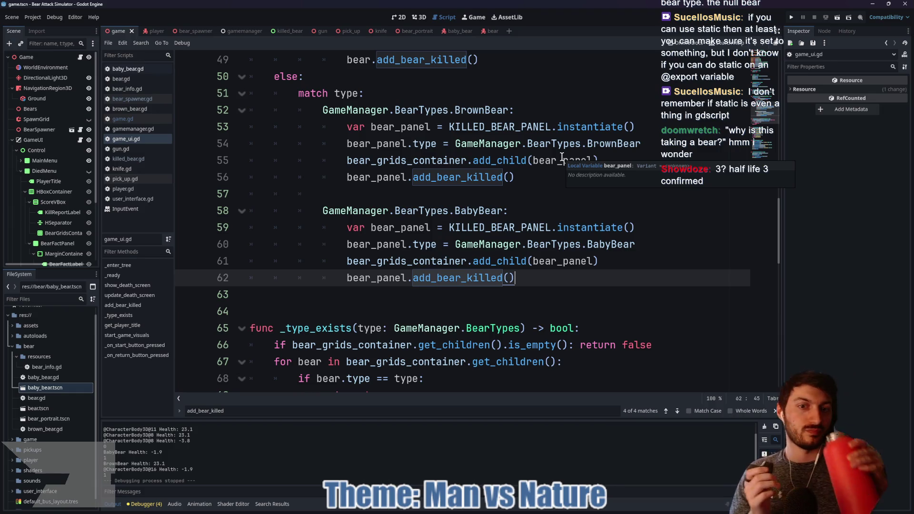
click(468, 281)
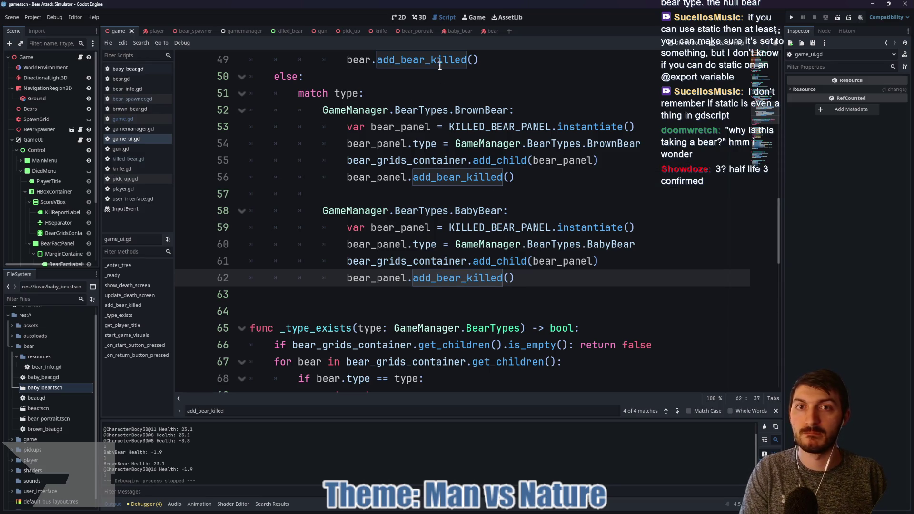
click(288, 31)
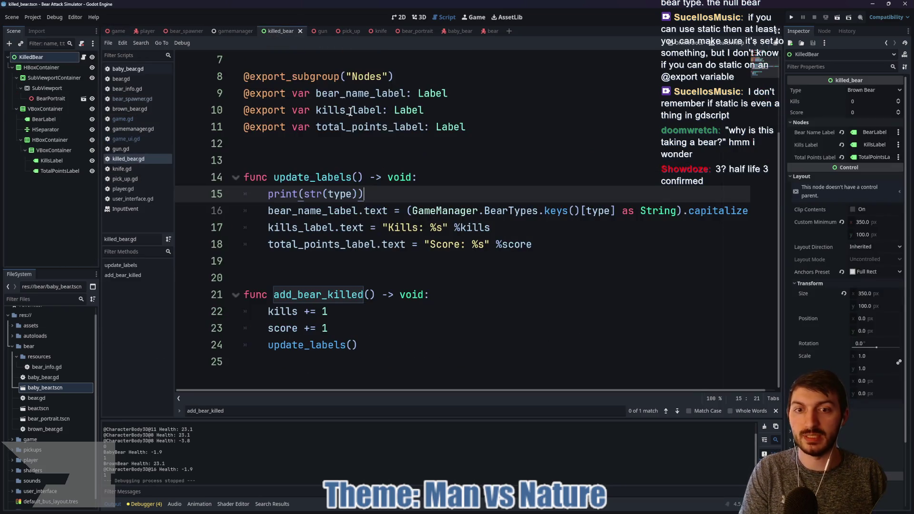
click(347, 323)
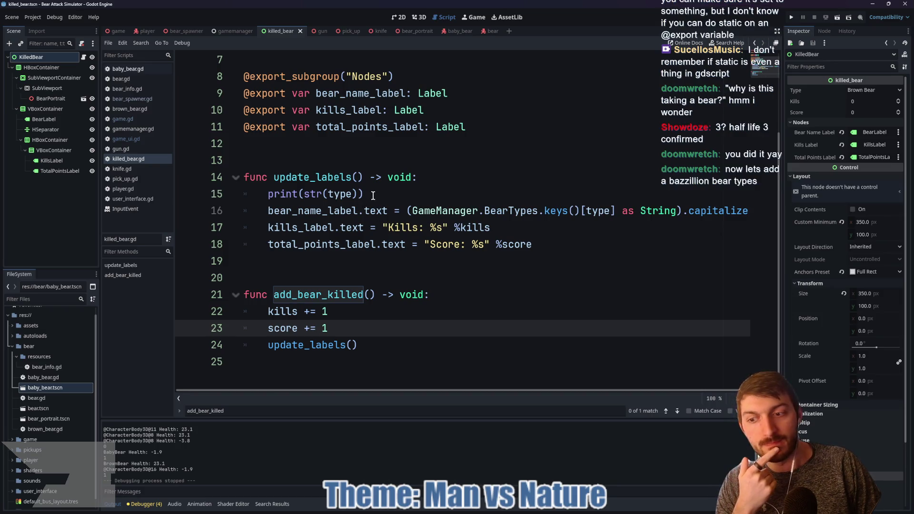
drag(373, 197, 237, 198)
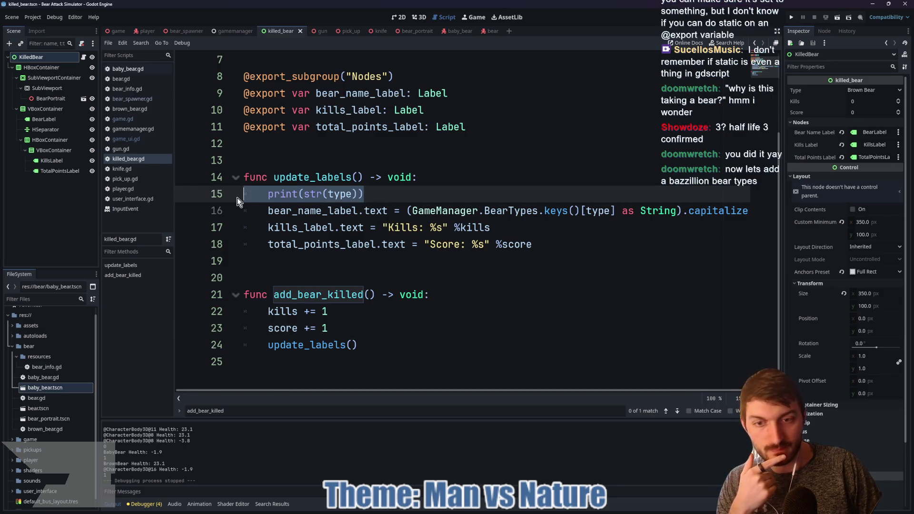
key(BackSpace)
key(BackSpace)
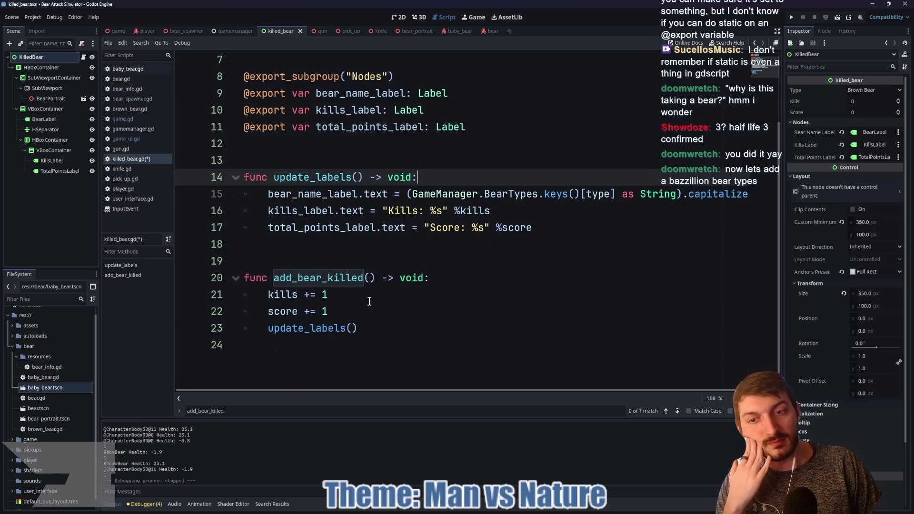
- Try 'if type == 0 else 2' on the score line, then remove it so score adds 1, saving
click(351, 307)
text(if )
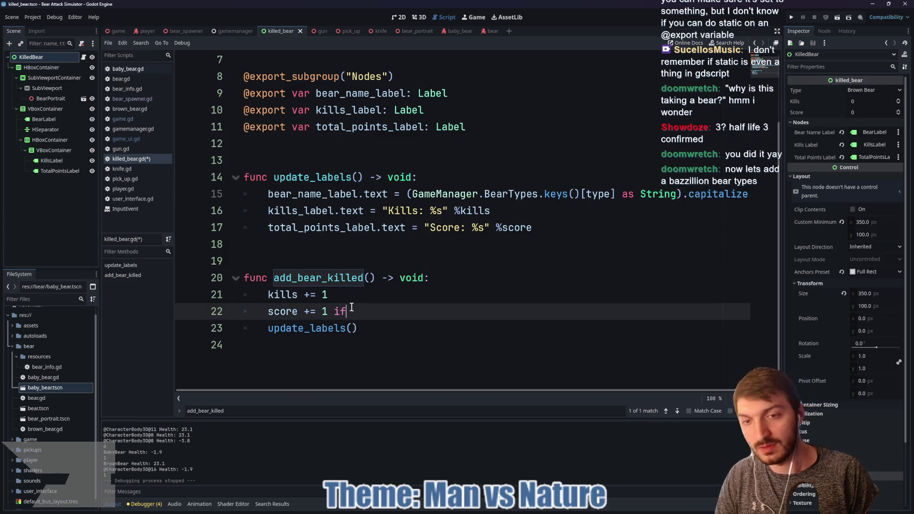
text(type)
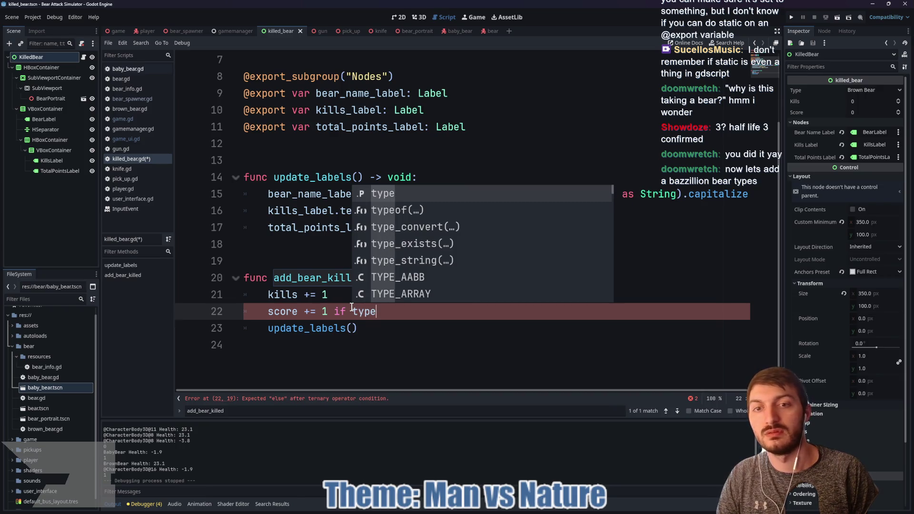
text( == 0)
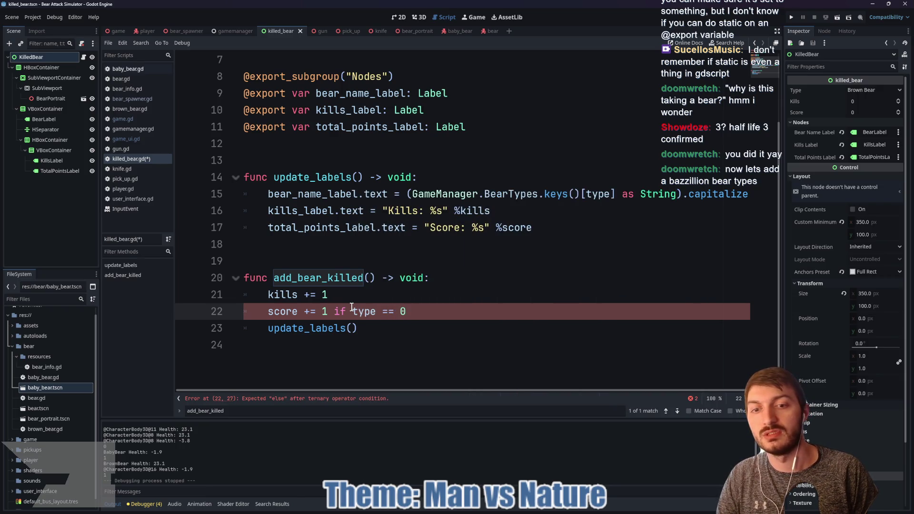
text( else )
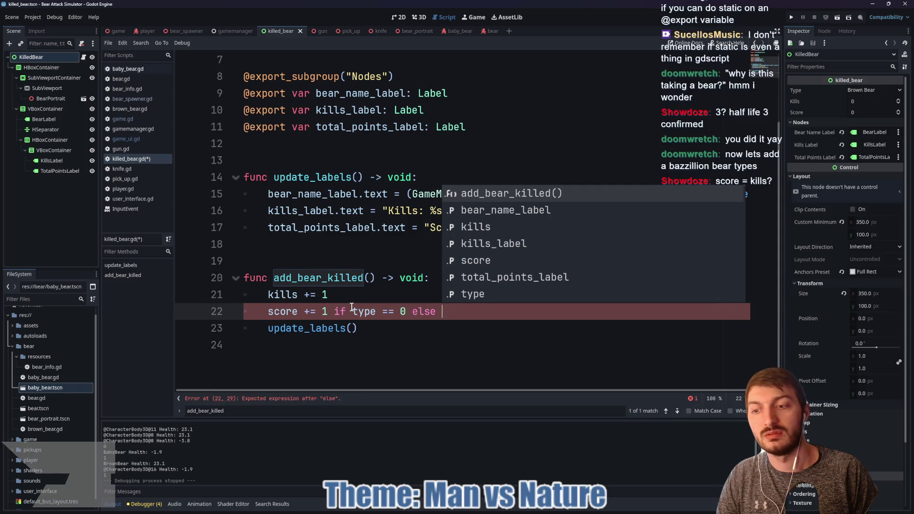
text(2)
key(ctrl+s)
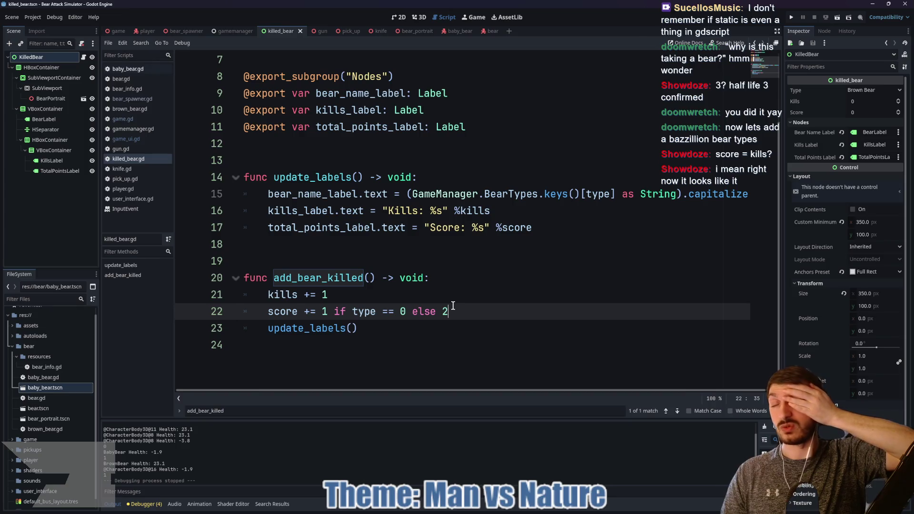
drag(447, 312, 334, 312)
key(BackSpace)
key(ctrl+s)
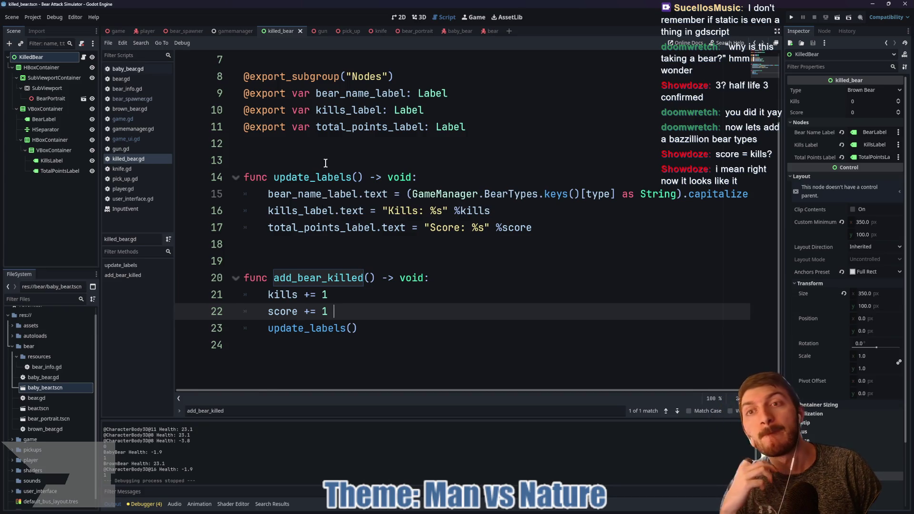
click(234, 31)
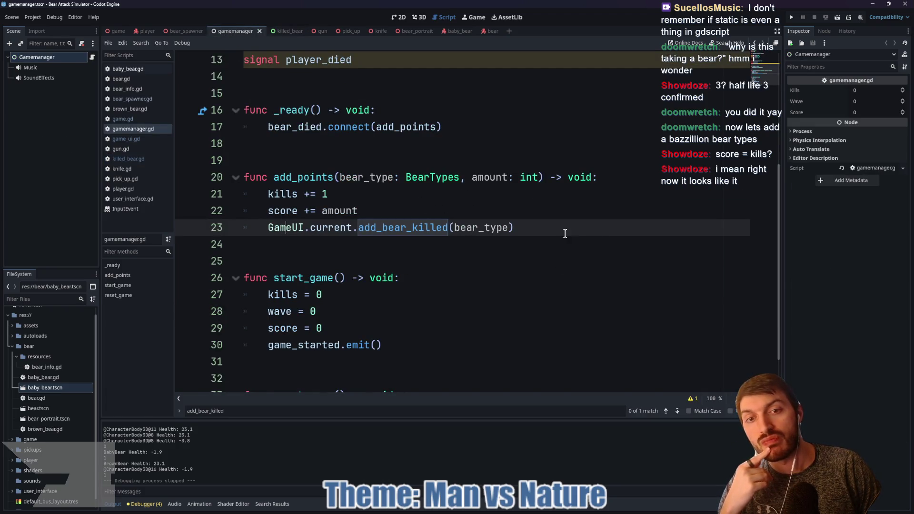
- Review gamemanager.gd's BearTypes enum, exported kills/wave/score, and add_points, then select blank line 9
scroll(514, 239, up, 3)
scroll(514, 238, up, 1)
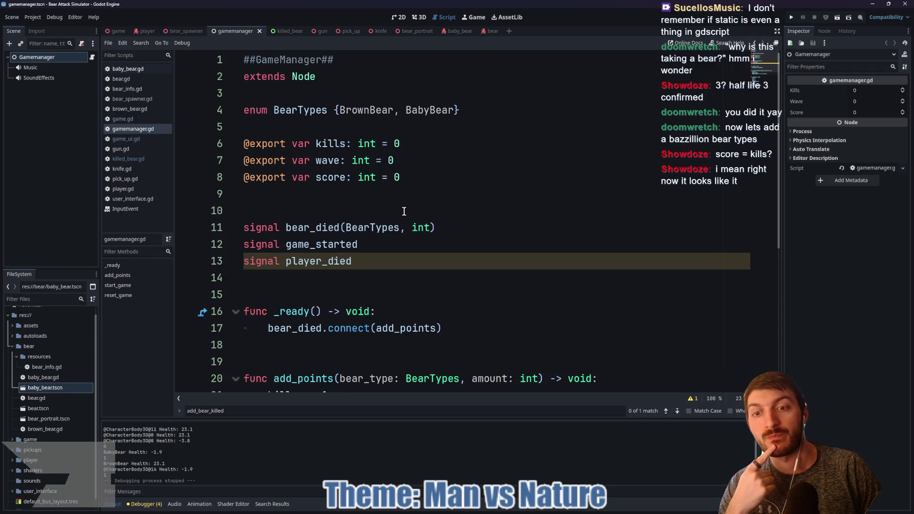
scroll(399, 209, down, 3)
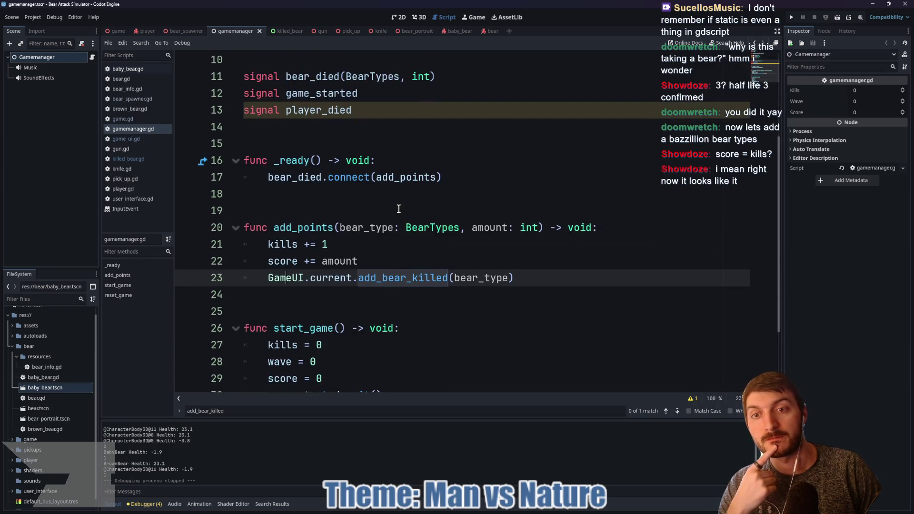
scroll(396, 207, up, 3)
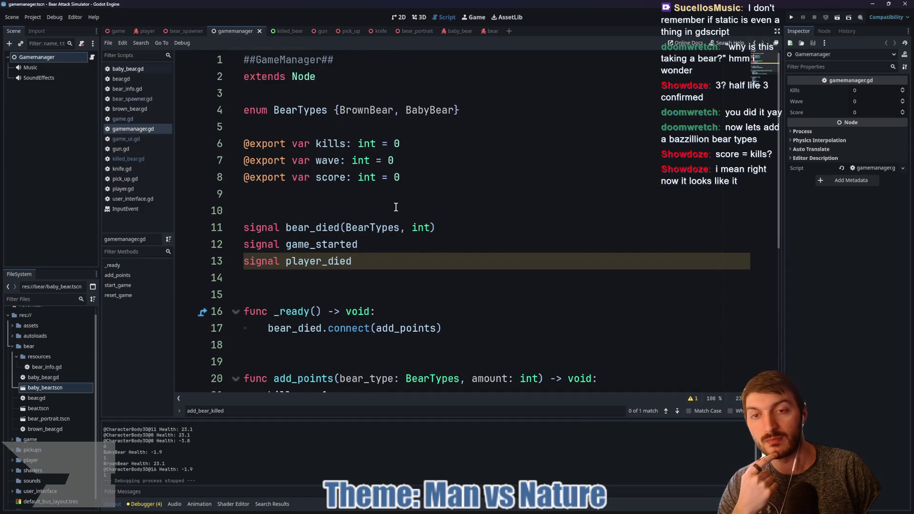
scroll(390, 207, down, 1)
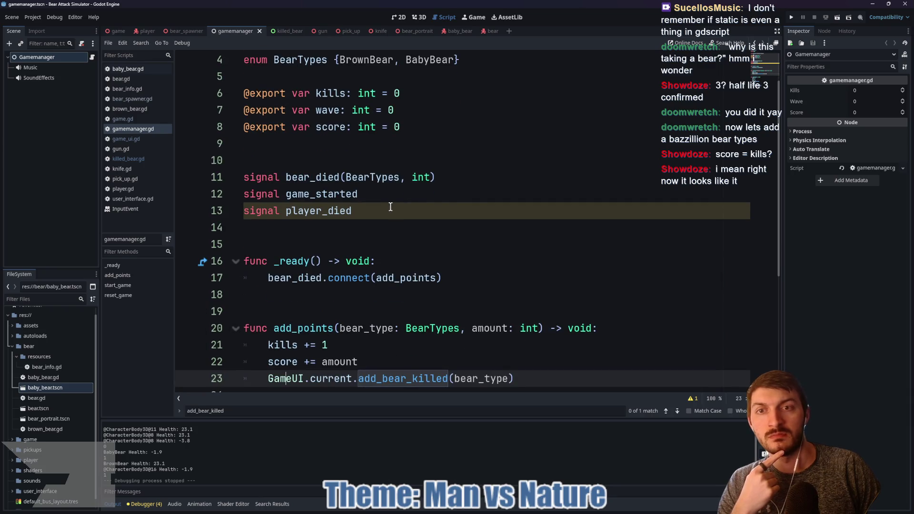
scroll(386, 205, down, 2)
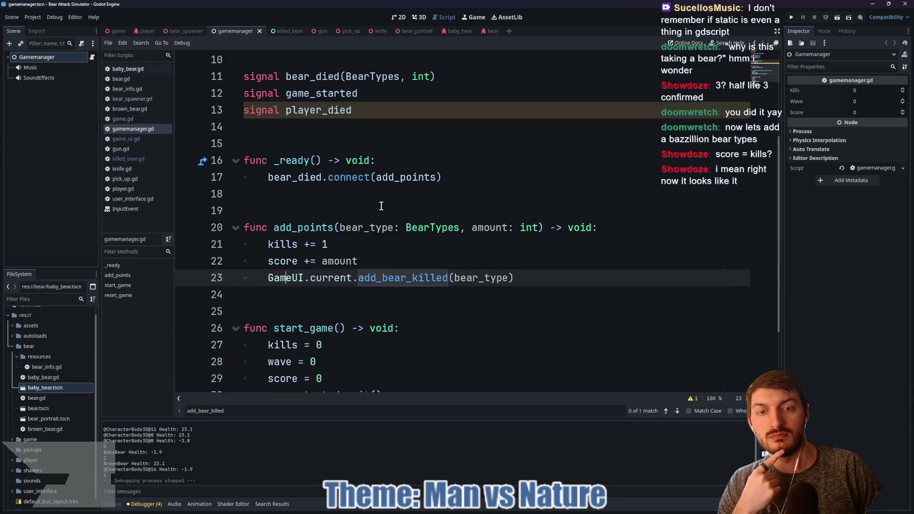
scroll(381, 206, down, 1)
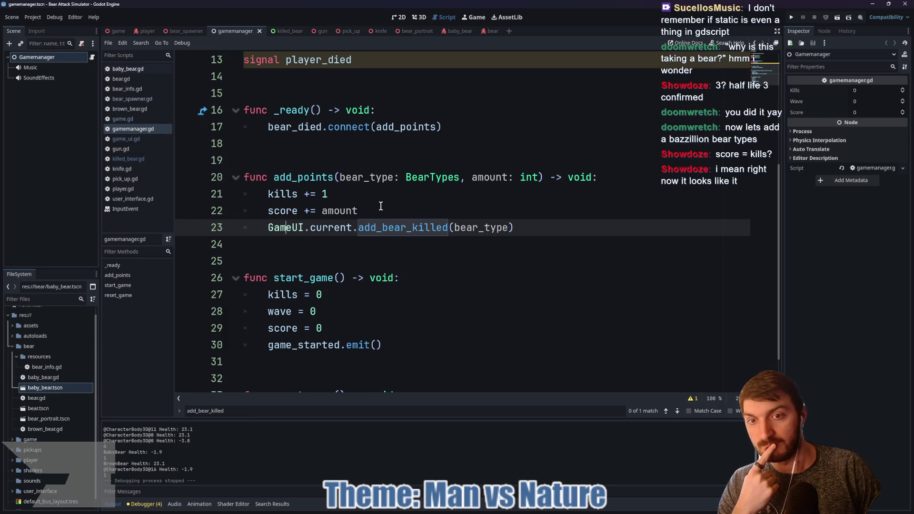
scroll(381, 206, down, 1)
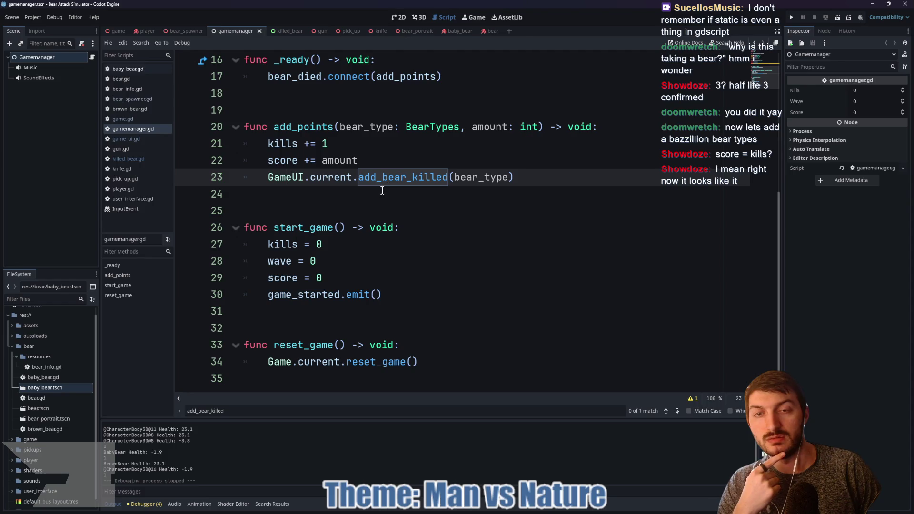
scroll(382, 191, up, 1)
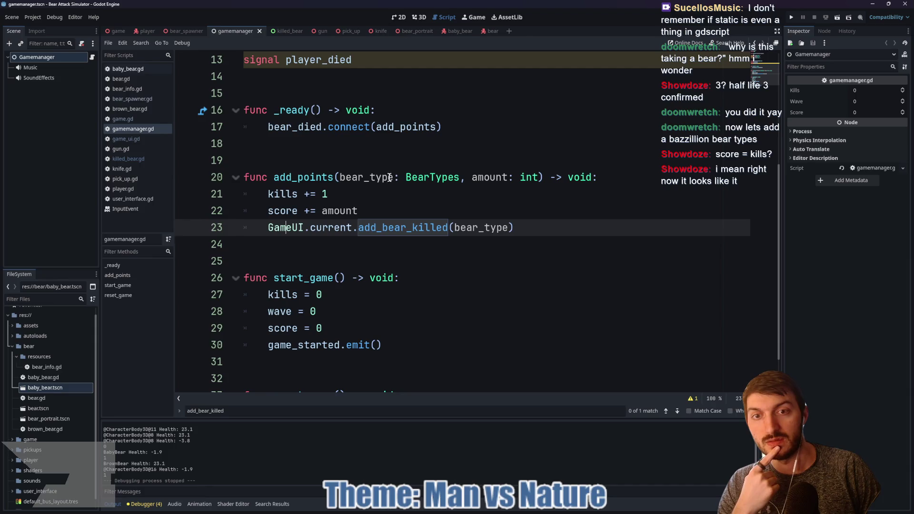
mouse_move(431, 177)
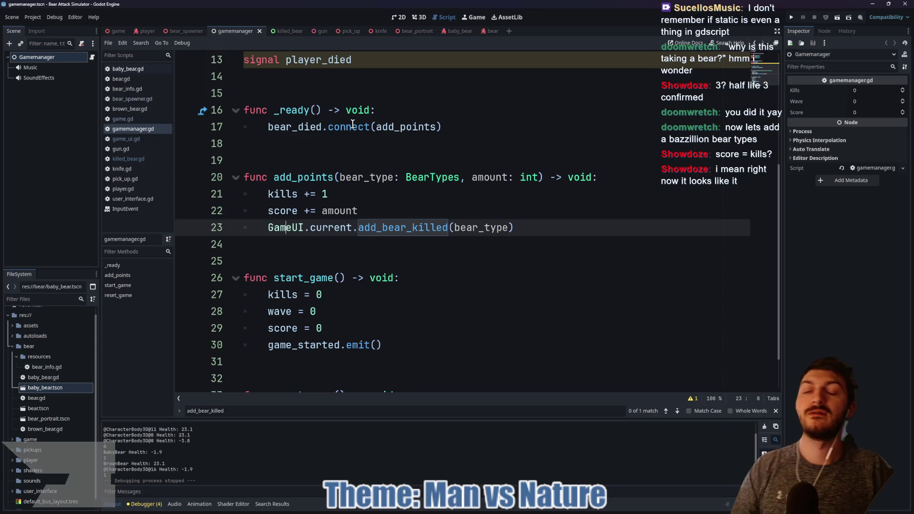
scroll(374, 155, up, 2)
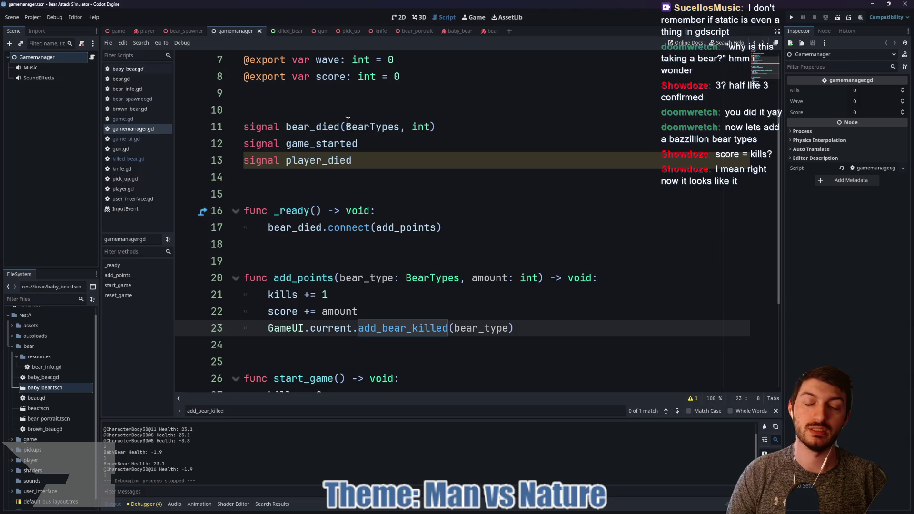
click(313, 106)
scroll(348, 107, up, 1)
click(348, 144)
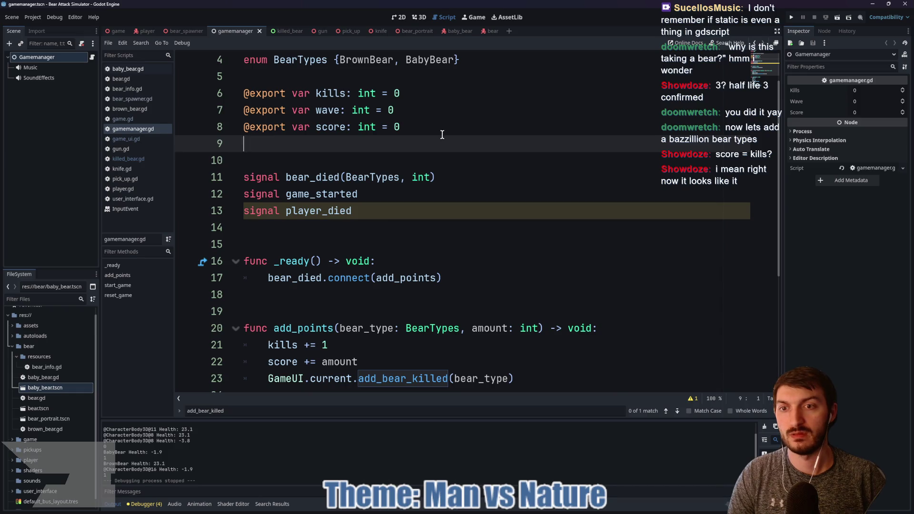
- Declare var points_dictionary: Dictionary[String, int] = { and begin its "BrownBear": entry
key(Return)
text(var points_dictionary)
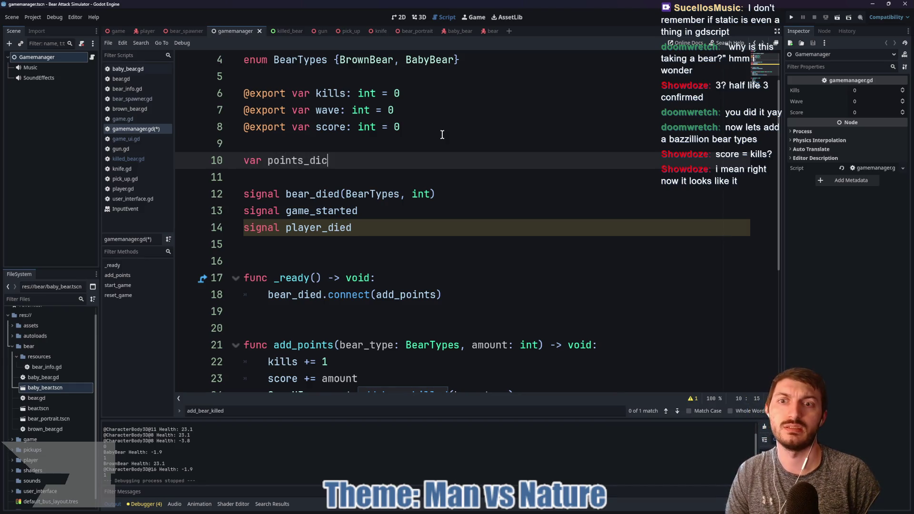
text(: Dict)
key(Return)
text([St)
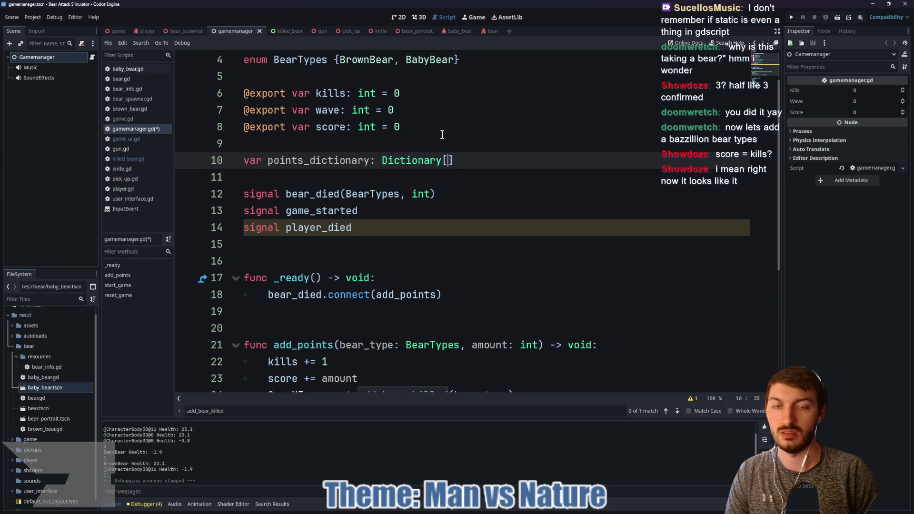
text(ring)
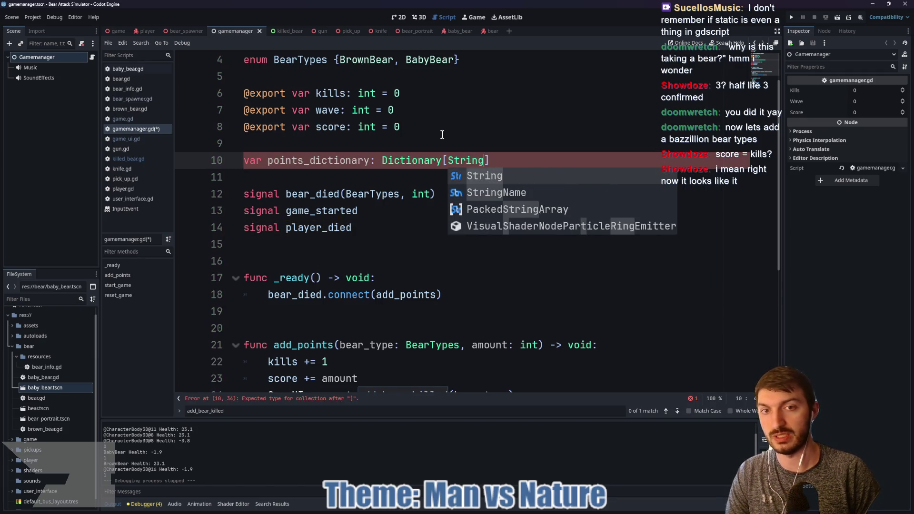
text(, I)
key(BackSpace)
text(int])
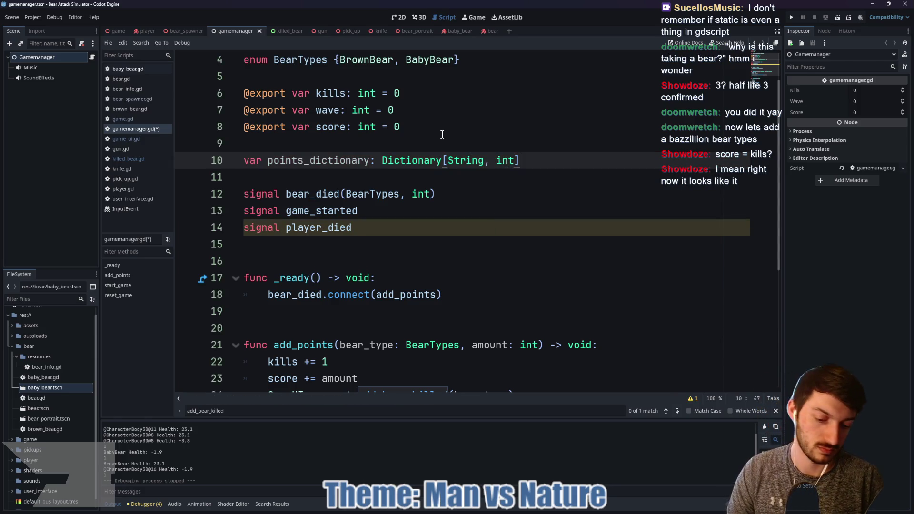
text( = {)
key(Return)
key(Return)
key(Up)
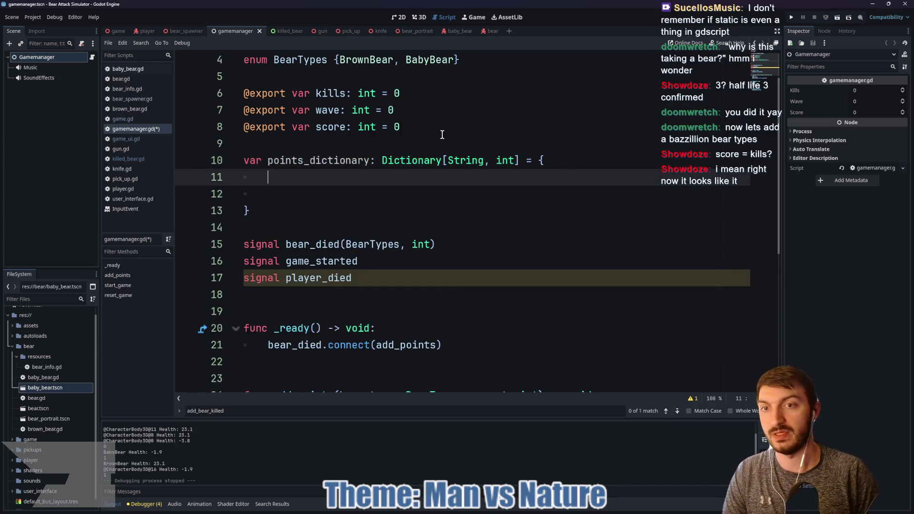
text("Brow)
text(nBear)
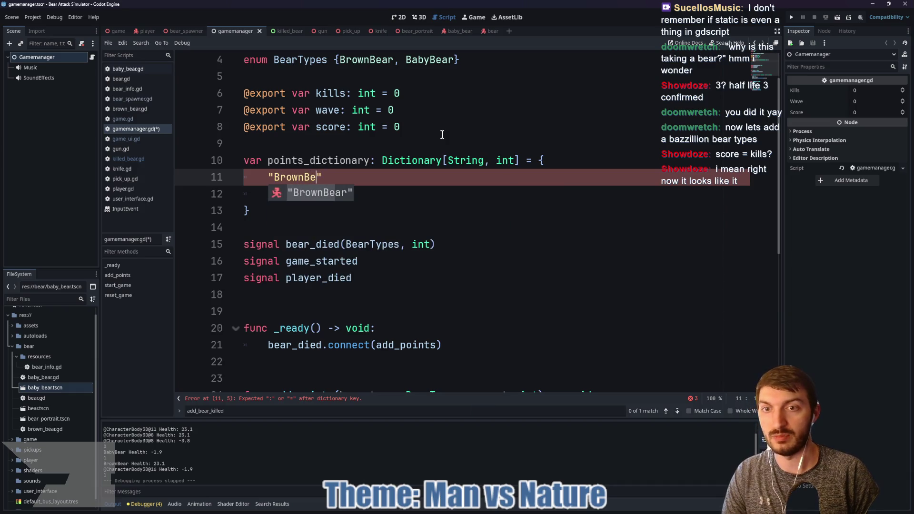
key(Escape)
text(:)
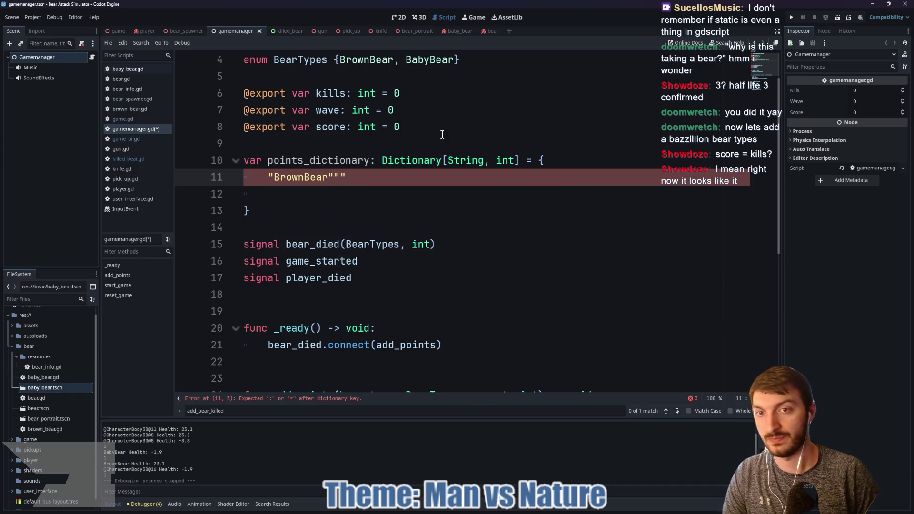